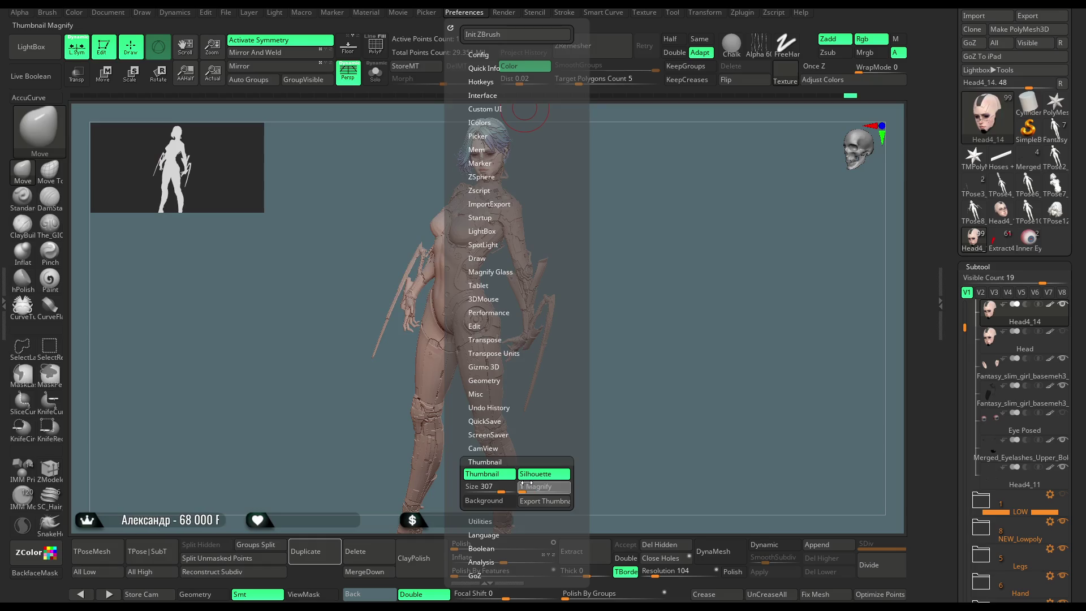
# Switch off the Silhouette thumbnail preview in Preferences and turn the figure to a new angle
pyautogui.moveTo(660, 211)
pyautogui.mouseDown()
pyautogui.moveTo(654, 230)
pyautogui.moveTo(655, 217)
pyautogui.moveTo(635, 230)
pyautogui.mouseUp()
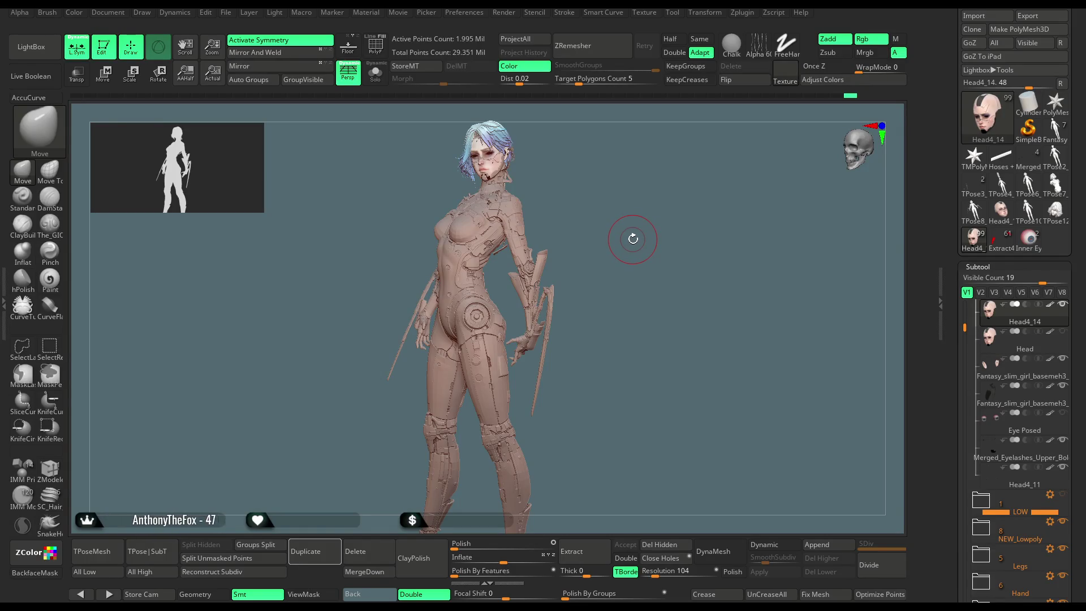
pyautogui.moveTo(633, 238)
pyautogui.mouseDown()
pyautogui.moveTo(644, 237)
pyautogui.moveTo(634, 241)
pyautogui.mouseUp()
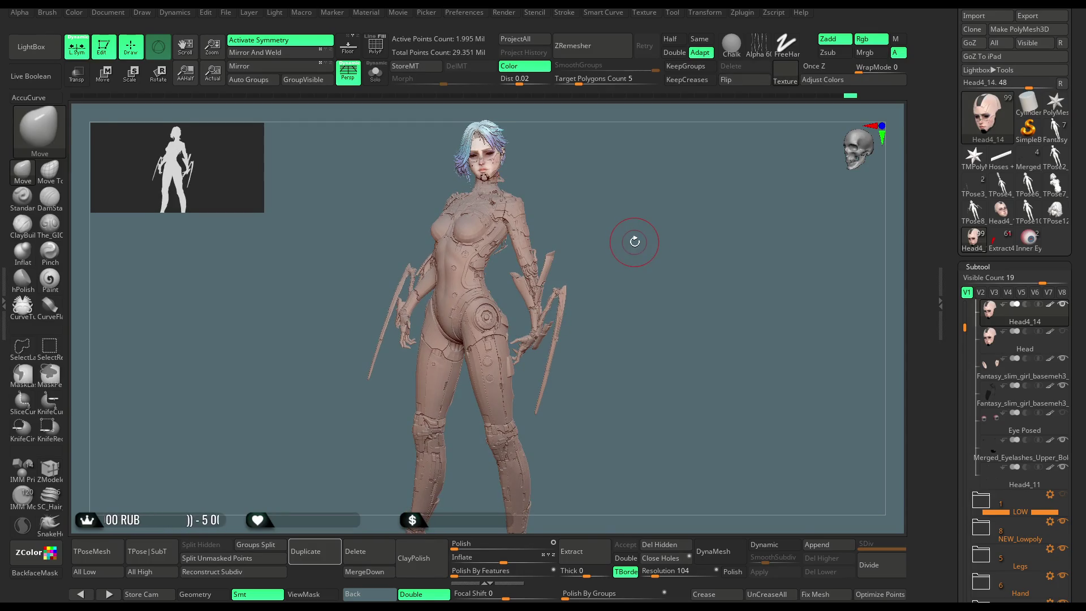
pyautogui.click(467, 13)
pyautogui.click(544, 473)
pyautogui.moveTo(606, 169); pyautogui.dragTo(610, 185)
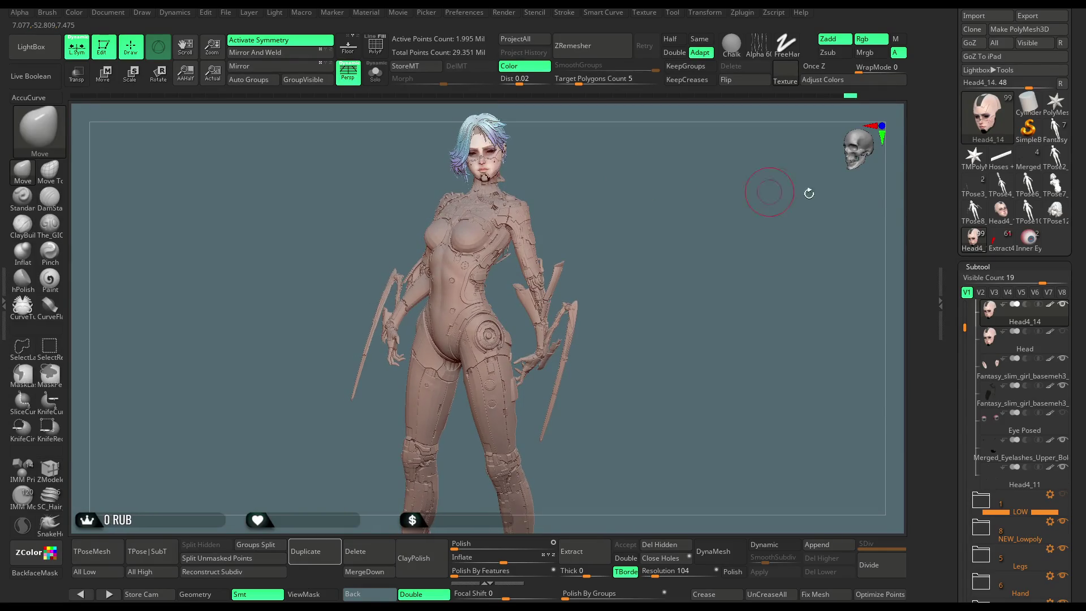
pyautogui.scroll(6, 1001, 40)
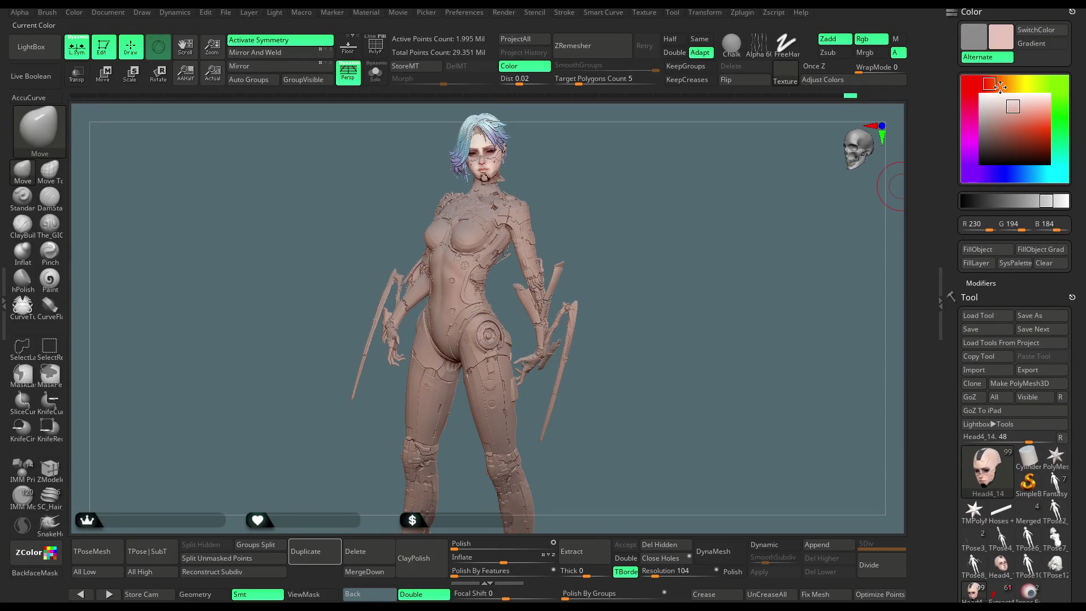
# Set the current colour to a light warm tan, RGB 223/202/187
pyautogui.click(1001, 86)
pyautogui.moveTo(1018, 122)
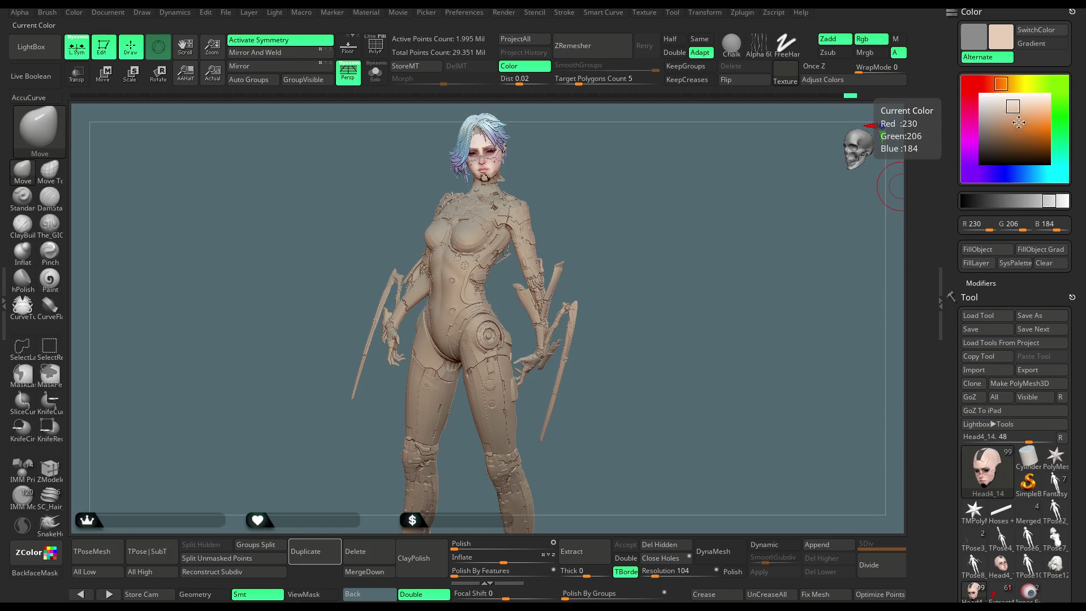
pyautogui.click(998, 87)
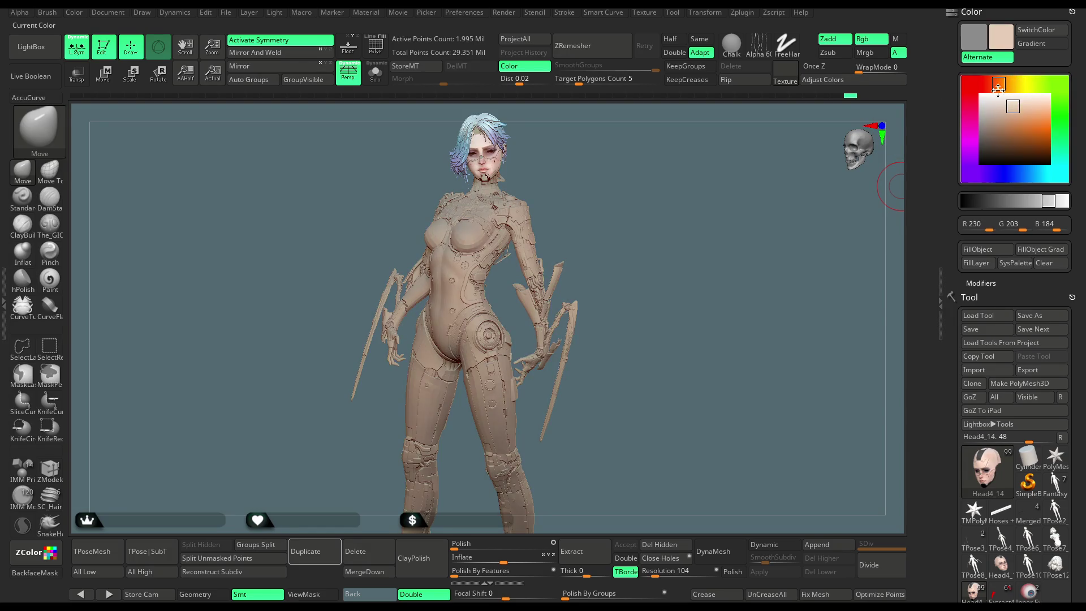
pyautogui.moveTo(991, 100)
pyautogui.click(1004, 106)
pyautogui.scroll(5, 655, 285)
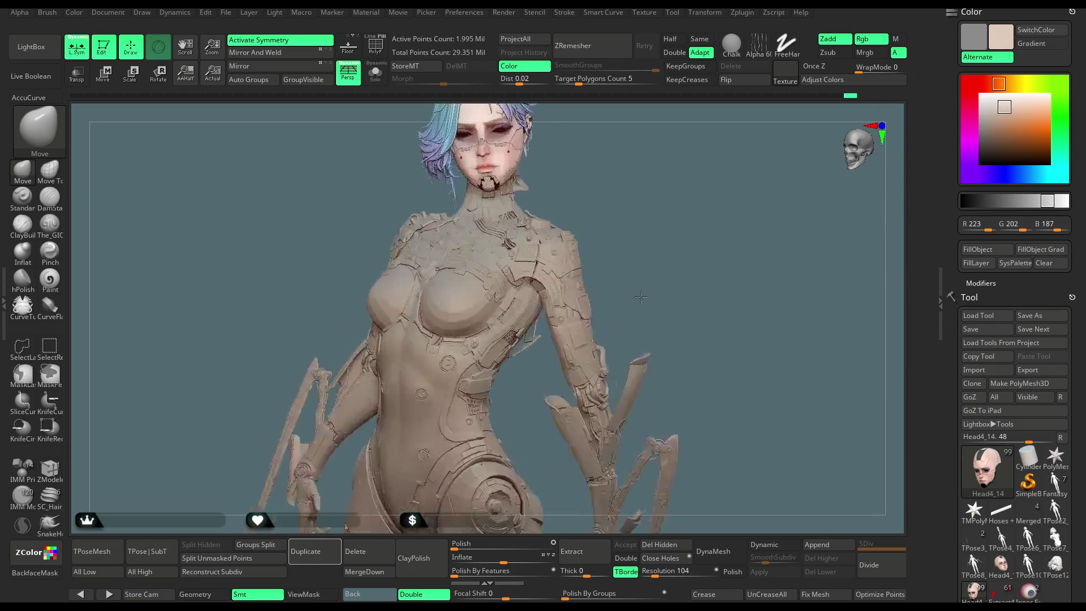
# Zoom into the face and enlarge the brush draw size in the spacebar palette
pyautogui.scroll(5, 649, 287)
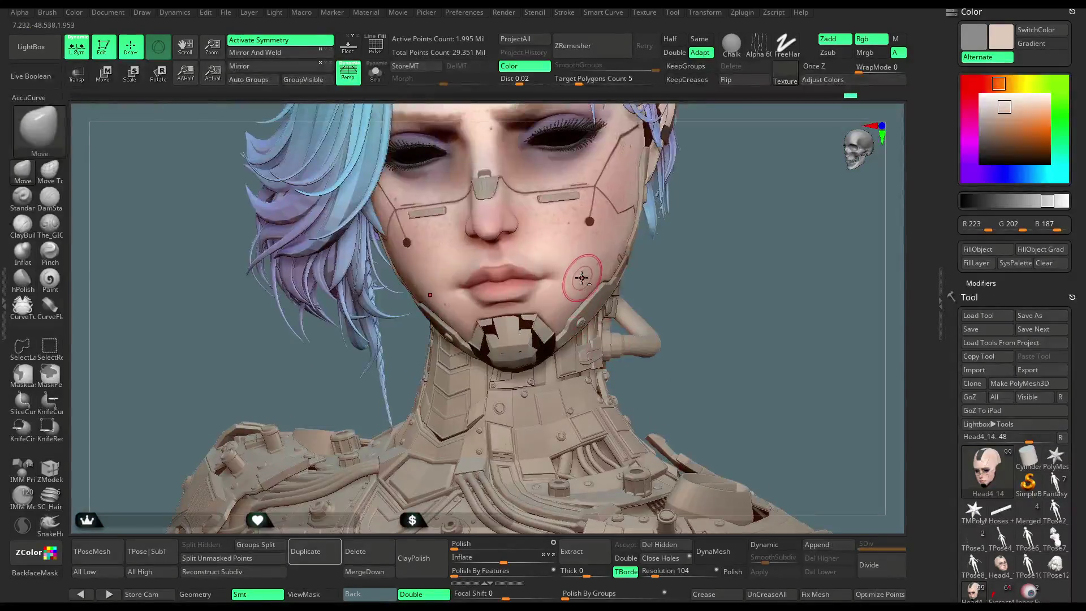
pyautogui.press('space')
pyautogui.moveTo(665, 228)
pyautogui.mouseDown()
pyautogui.moveTo(713, 228)
pyautogui.moveTo(458, 290)
pyautogui.mouseUp()
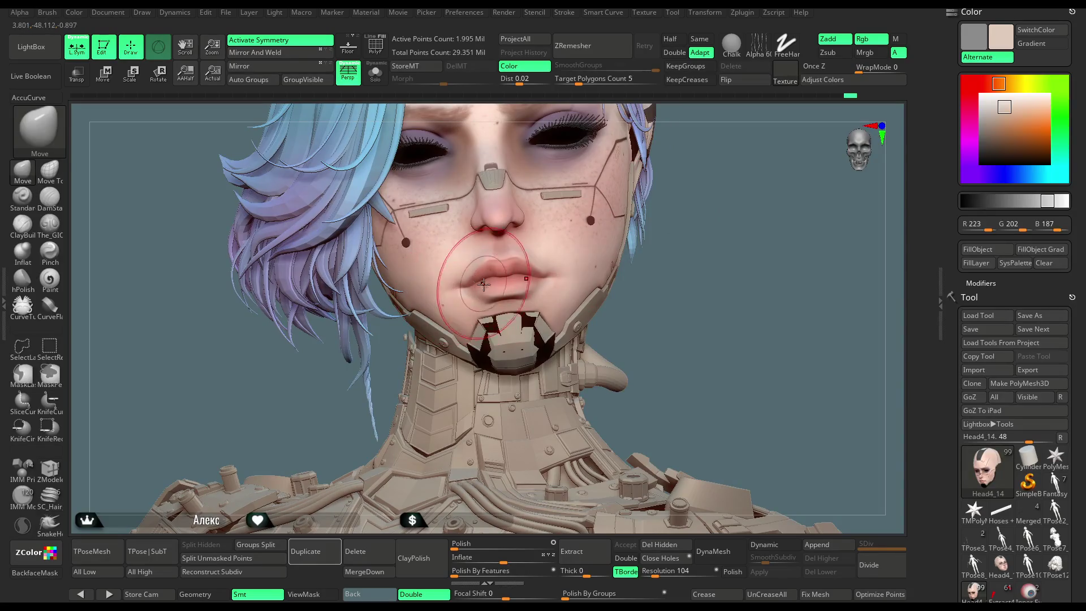
pyautogui.press('space')
pyautogui.moveTo(530, 278); pyautogui.dragTo(540, 278)
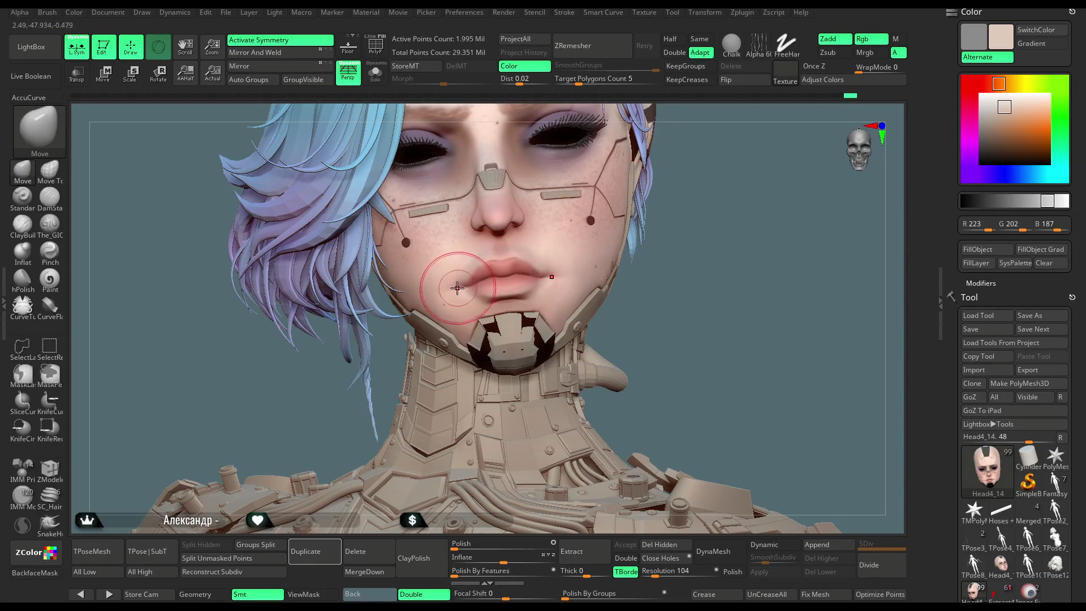
# Orbit the head upright and frontal, set Draw Size to 112, and pick the ClayBuildup brush
pyautogui.moveTo(678, 214); pyautogui.dragTo(521, 286)
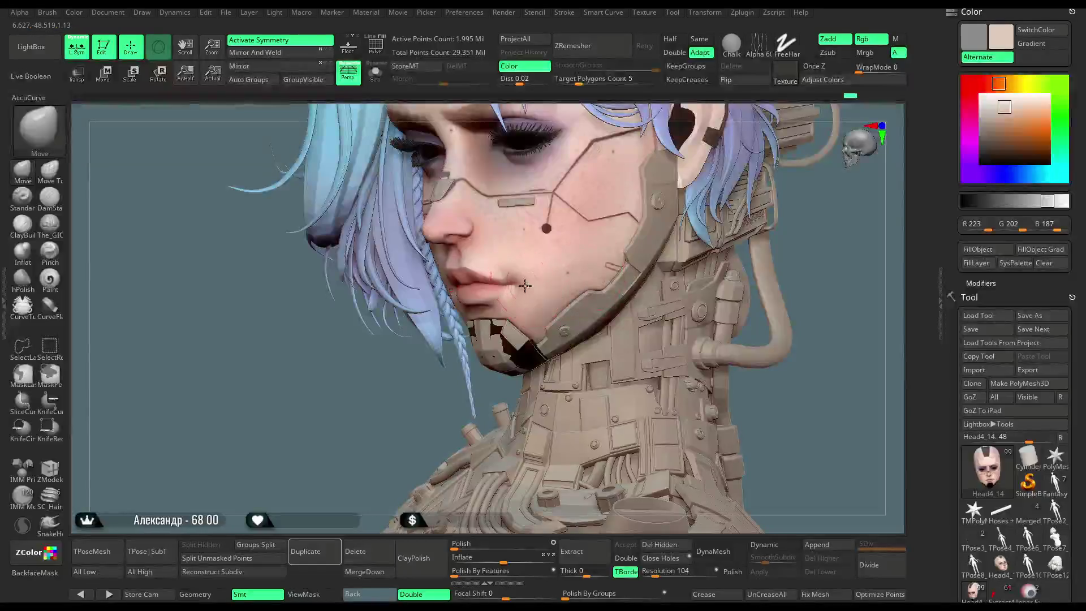
pyautogui.moveTo(387, 439); pyautogui.dragTo(539, 300)
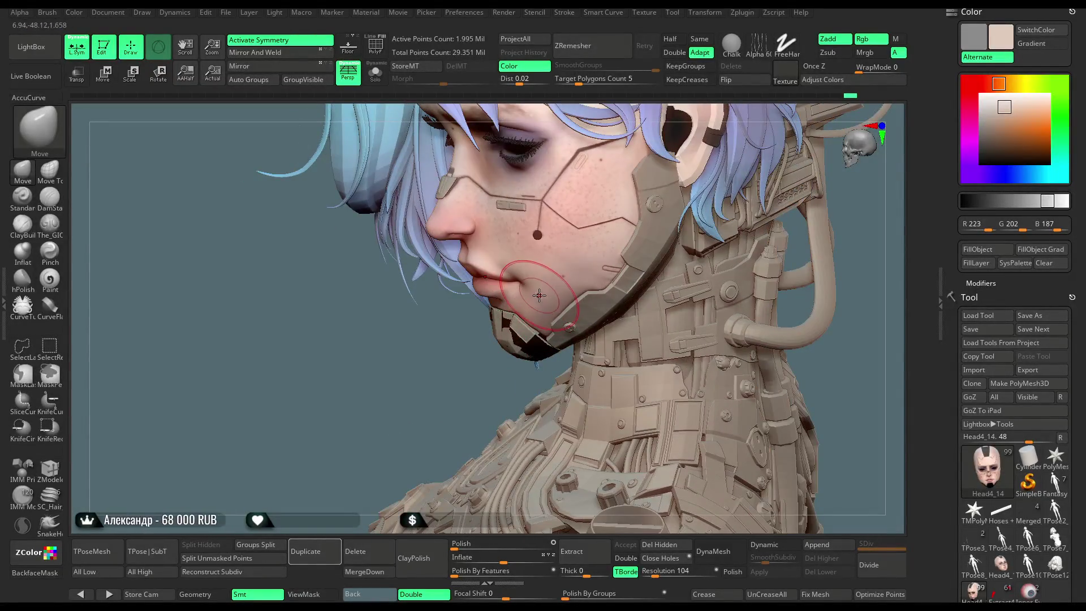
pyautogui.moveTo(419, 408)
pyautogui.mouseDown()
pyautogui.moveTo(730, 247)
pyautogui.moveTo(418, 287)
pyautogui.mouseUp()
pyautogui.press('space')
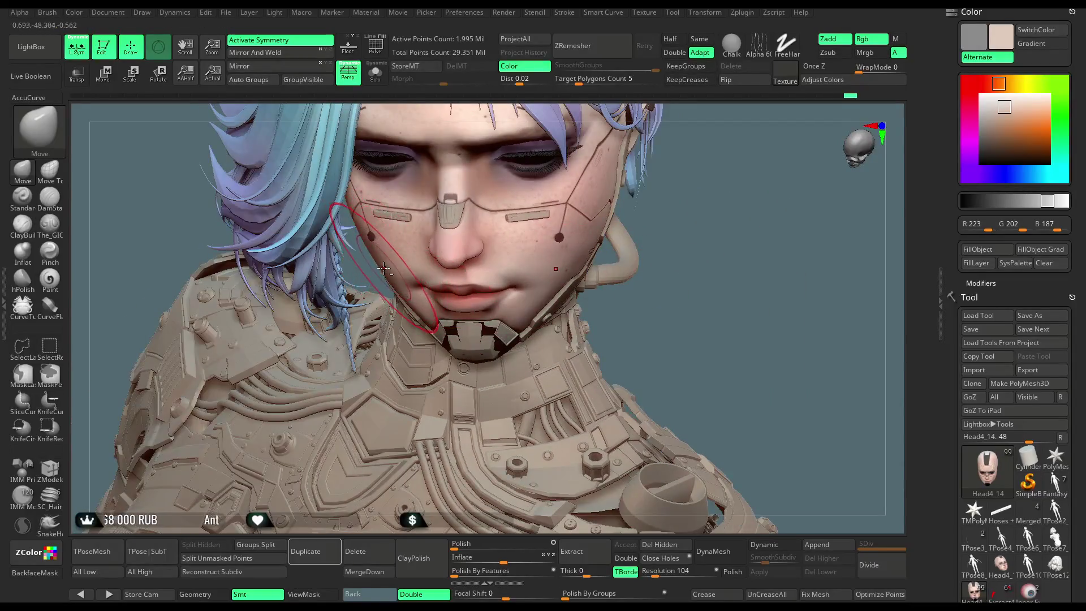
pyautogui.moveTo(645, 215)
pyautogui.mouseDown()
pyautogui.moveTo(633, 243)
pyautogui.moveTo(660, 253)
pyautogui.moveTo(170, 237)
pyautogui.moveTo(151, 226)
pyautogui.mouseUp()
pyautogui.press('space')
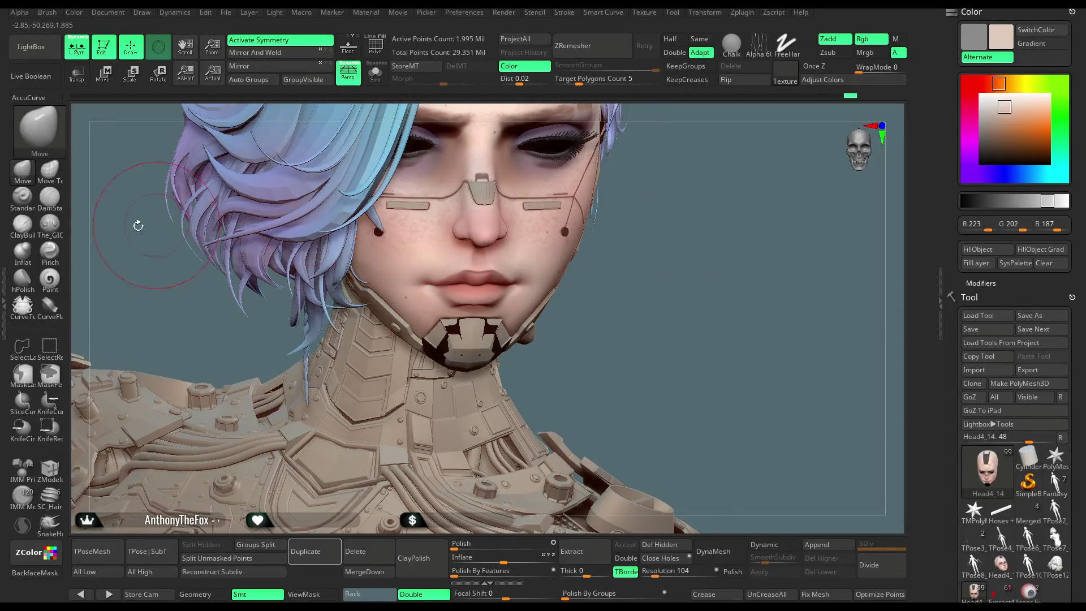
pyautogui.click(30, 228)
# Solo the head subtool and orbit to a close frontal view of the face
pyautogui.click(374, 74)
pyautogui.moveTo(707, 339)
pyautogui.mouseDown()
pyautogui.moveTo(654, 245)
pyautogui.moveTo(396, 293)
pyautogui.mouseUp()
pyautogui.moveTo(431, 414)
pyautogui.mouseDown()
pyautogui.moveTo(387, 454)
pyautogui.moveTo(444, 357)
pyautogui.moveTo(407, 328)
pyautogui.mouseUp()
pyautogui.press('space')
pyautogui.moveTo(419, 300)
pyautogui.mouseDown(button='right')
pyautogui.moveTo(407, 431)
pyautogui.moveTo(397, 306)
pyautogui.mouseUp(button='right')
# Shift-smooth the cheek while turning the head through three-quarter views
pyautogui.press('shift')
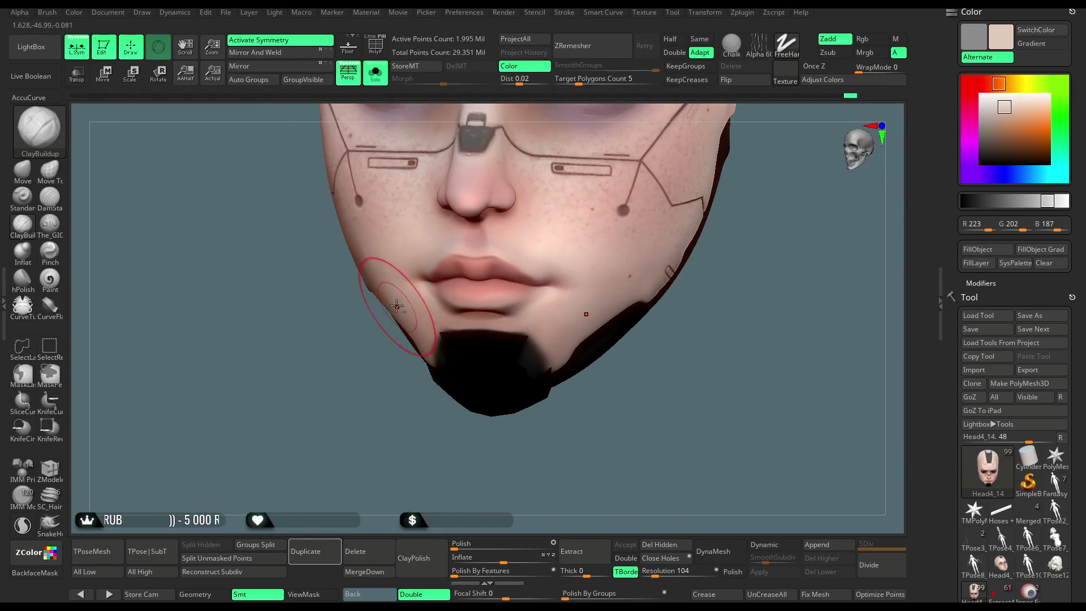
pyautogui.moveTo(413, 388)
pyautogui.mouseDown(button='right')
pyautogui.moveTo(398, 301)
pyautogui.moveTo(389, 317)
pyautogui.mouseUp(button='right')
pyautogui.moveTo(380, 386)
pyautogui.mouseDown(button='right')
pyautogui.moveTo(384, 396)
pyautogui.moveTo(572, 313)
pyautogui.mouseUp(button='right')
pyautogui.moveTo(626, 346); pyautogui.dragTo(583, 267, button='right')
pyautogui.moveTo(633, 354)
pyautogui.mouseDown(button='right')
pyautogui.moveTo(686, 286)
pyautogui.moveTo(594, 259)
pyautogui.mouseUp(button='right')
# Turn Solo off to show hair and armour, then smooth the cheek and try Ctrl lasso masking
pyautogui.click(377, 79)
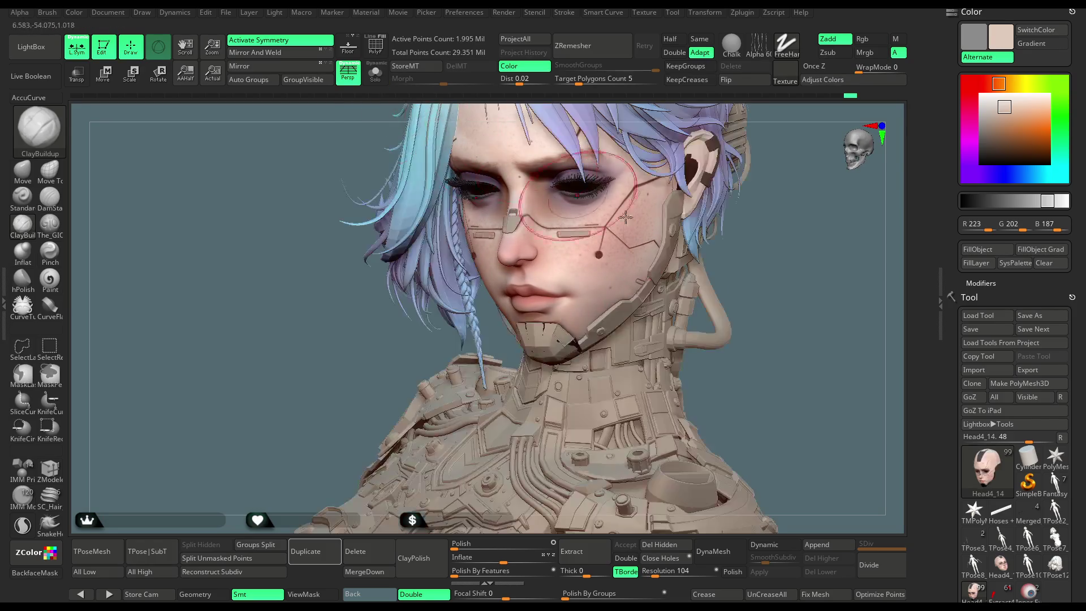
pyautogui.moveTo(679, 294)
pyautogui.mouseDown(button='right')
pyautogui.moveTo(703, 244)
pyautogui.moveTo(746, 310)
pyautogui.mouseUp(button='right')
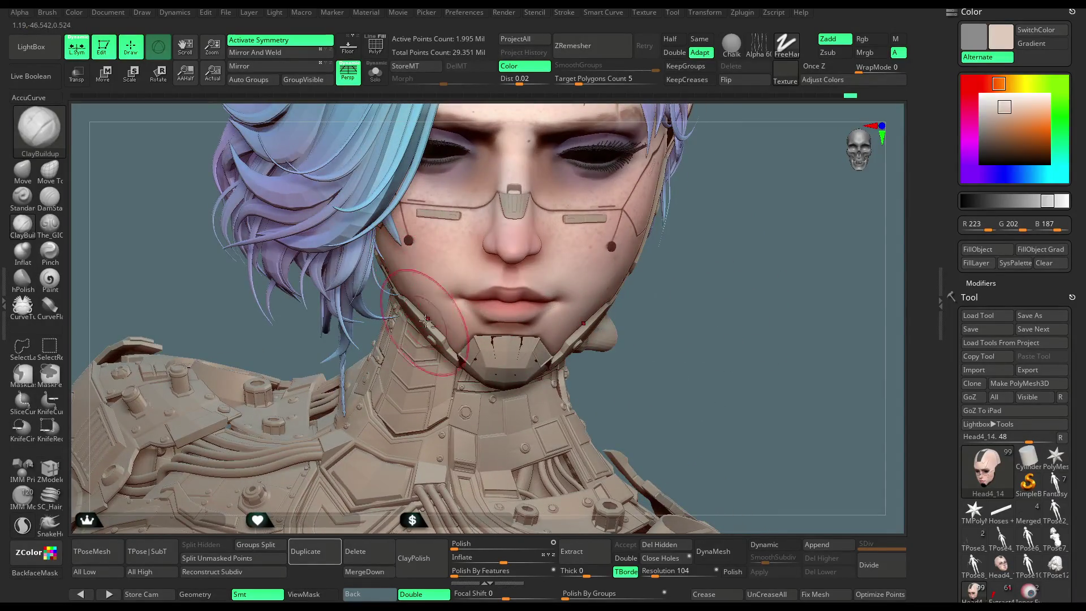
pyautogui.moveTo(430, 326); pyautogui.dragTo(521, 298, button='right')
pyautogui.press('shift')
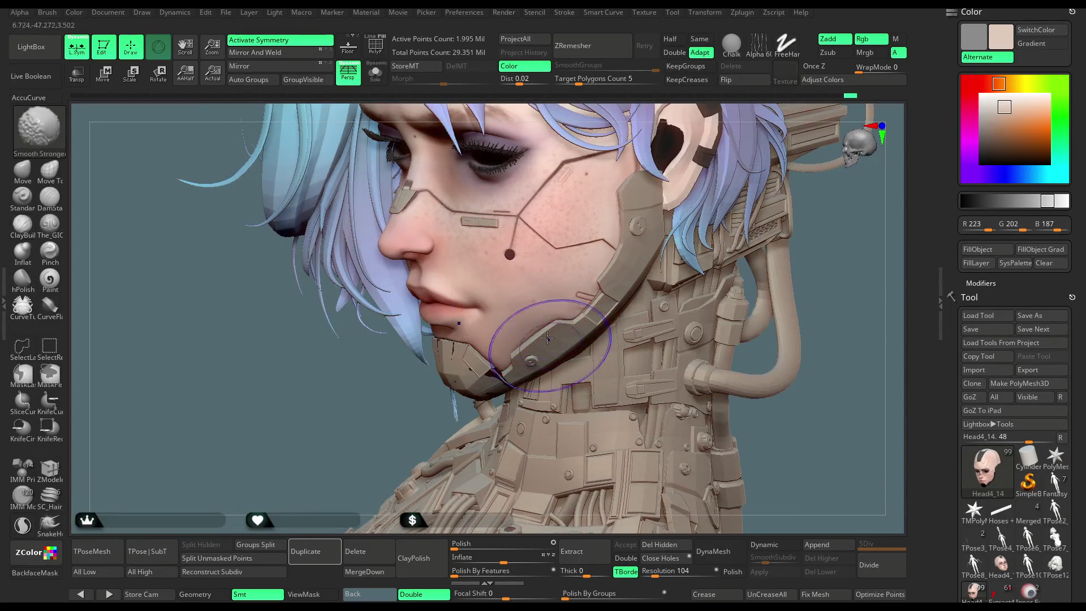
pyautogui.press('ctrl')
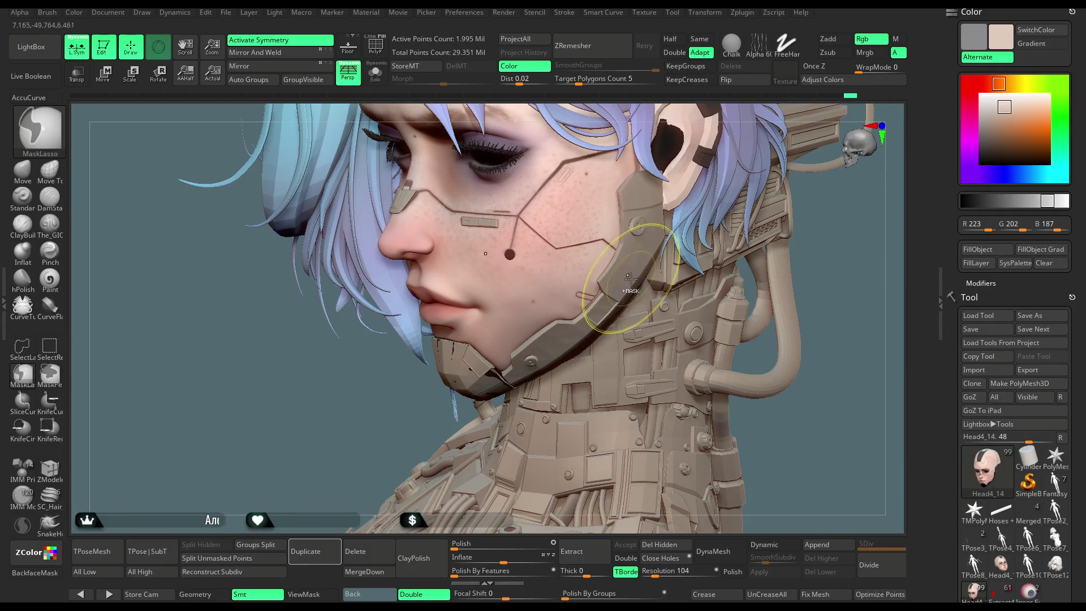
pyautogui.hotkey('ctrl', 'shift')
pyautogui.press('shift')
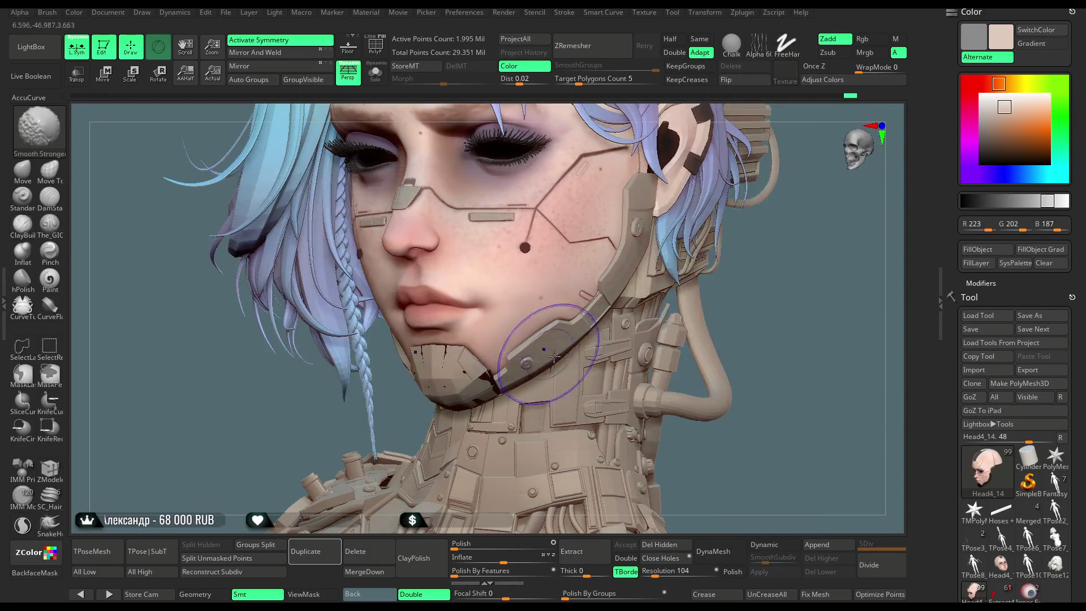
# Turn the head frontally and zoom out to a three-quarter bust view
pyautogui.moveTo(553, 355); pyautogui.dragTo(429, 378, button='right')
pyautogui.moveTo(722, 290); pyautogui.dragTo(354, 336, button='right')
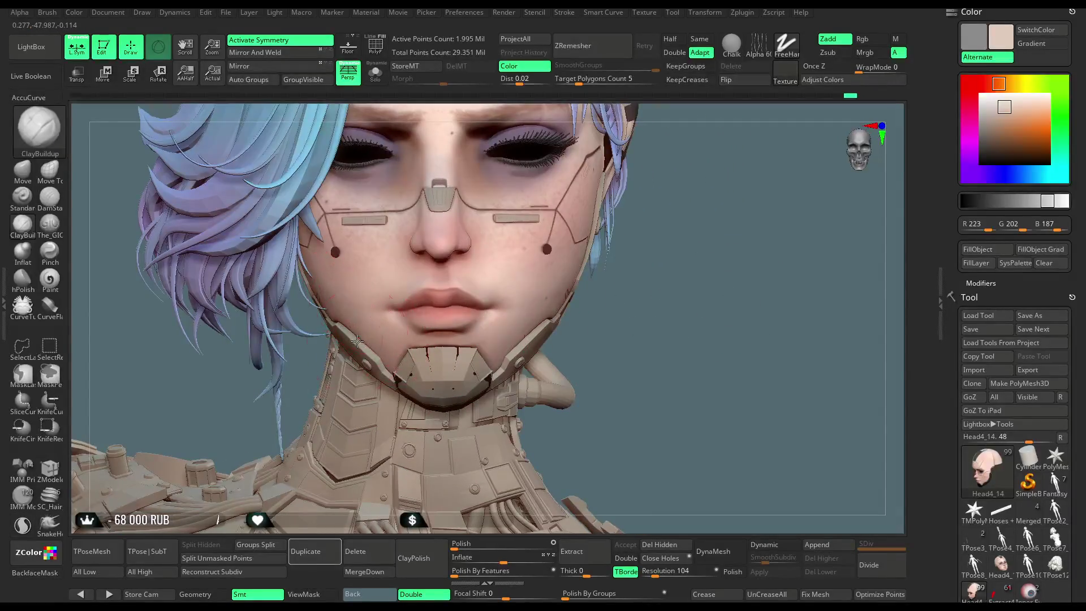
pyautogui.moveTo(642, 351)
pyautogui.mouseDown(button='right')
pyautogui.moveTo(624, 262)
pyautogui.moveTo(596, 247)
pyautogui.moveTo(653, 255)
pyautogui.moveTo(701, 238)
pyautogui.moveTo(709, 263)
pyautogui.moveTo(541, 301)
pyautogui.moveTo(557, 312)
pyautogui.moveTo(548, 297)
pyautogui.mouseUp(button='right')
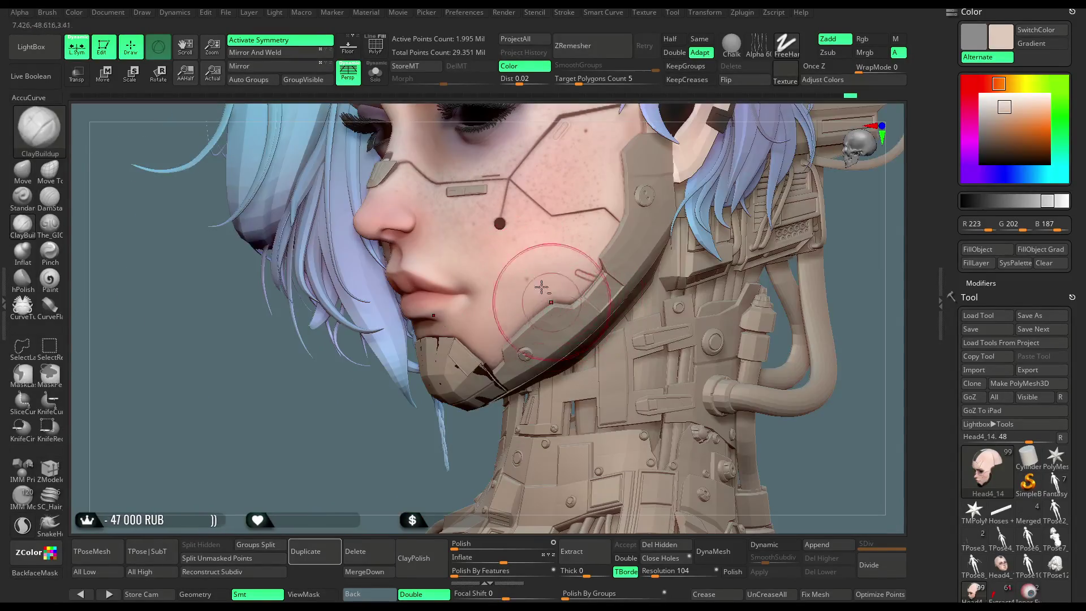
pyautogui.moveTo(393, 451)
pyautogui.mouseDown(button='right')
pyautogui.moveTo(522, 320)
pyautogui.moveTo(648, 260)
pyautogui.mouseUp(button='right')
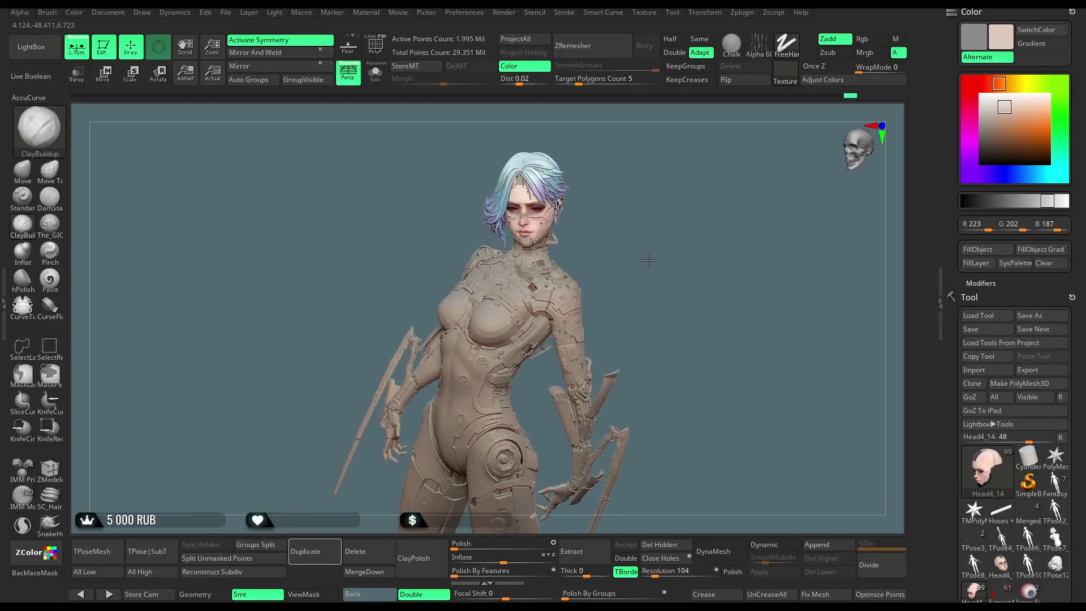
# Zoom in and out on the face, then solo the head and orbit it near-frontal
pyautogui.moveTo(640, 318)
pyautogui.mouseDown(button='right')
pyautogui.moveTo(667, 250)
pyautogui.moveTo(703, 274)
pyautogui.moveTo(559, 333)
pyautogui.mouseUp(button='right')
pyautogui.moveTo(464, 383)
pyautogui.mouseDown(button='right')
pyautogui.moveTo(612, 251)
pyautogui.moveTo(582, 249)
pyautogui.moveTo(601, 256)
pyautogui.moveTo(574, 230)
pyautogui.mouseUp(button='right')
pyautogui.click(375, 72)
pyautogui.moveTo(611, 181)
pyautogui.mouseDown(button='right')
pyautogui.moveTo(582, 310)
pyautogui.moveTo(611, 258)
pyautogui.moveTo(594, 255)
pyautogui.mouseUp(button='right')
pyautogui.moveTo(482, 236); pyautogui.dragTo(534, 233, button='right')
pyautogui.moveTo(487, 289)
pyautogui.mouseDown(button='right')
pyautogui.moveTo(569, 209)
pyautogui.moveTo(601, 199)
pyautogui.moveTo(405, 289)
pyautogui.mouseUp(button='right')
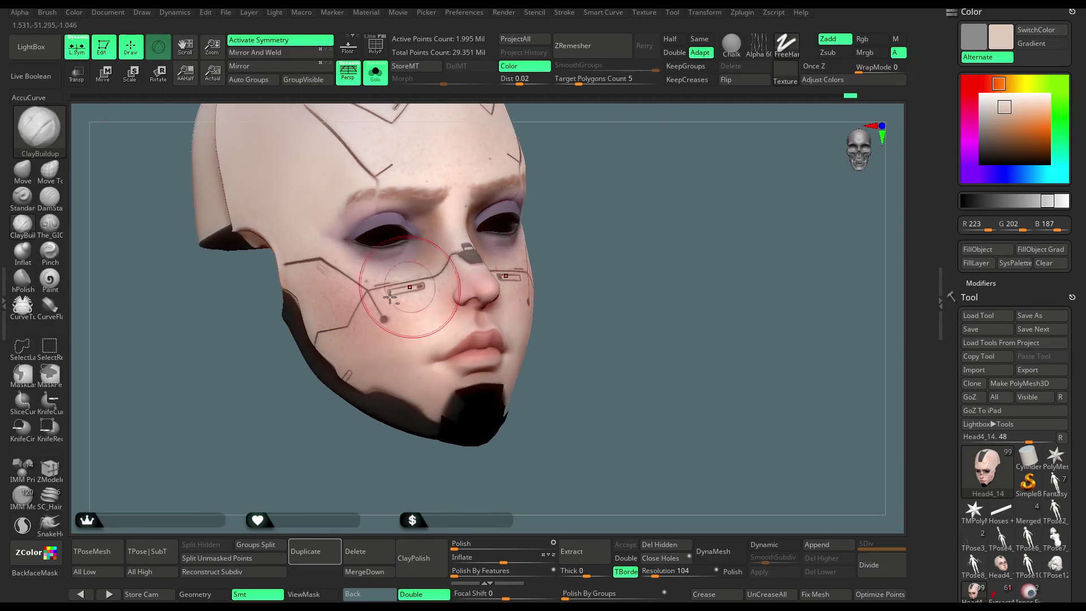
pyautogui.moveTo(351, 339)
pyautogui.mouseDown(button='right')
pyautogui.moveTo(582, 214)
pyautogui.moveTo(563, 279)
pyautogui.moveTo(553, 259)
pyautogui.moveTo(605, 294)
pyautogui.moveTo(361, 363)
pyautogui.mouseUp(button='right')
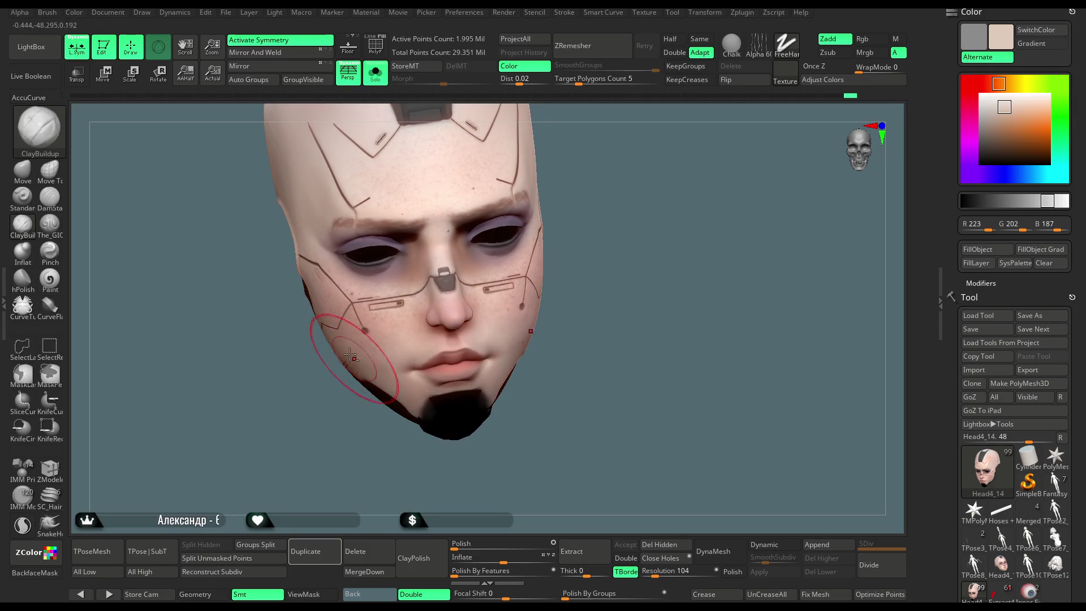
# Inspect the soloed head from several angles, then turn Solo off and zoom out to the full character
pyautogui.moveTo(369, 448); pyautogui.dragTo(345, 350, button='right')
pyautogui.moveTo(395, 429); pyautogui.dragTo(391, 408, button='right')
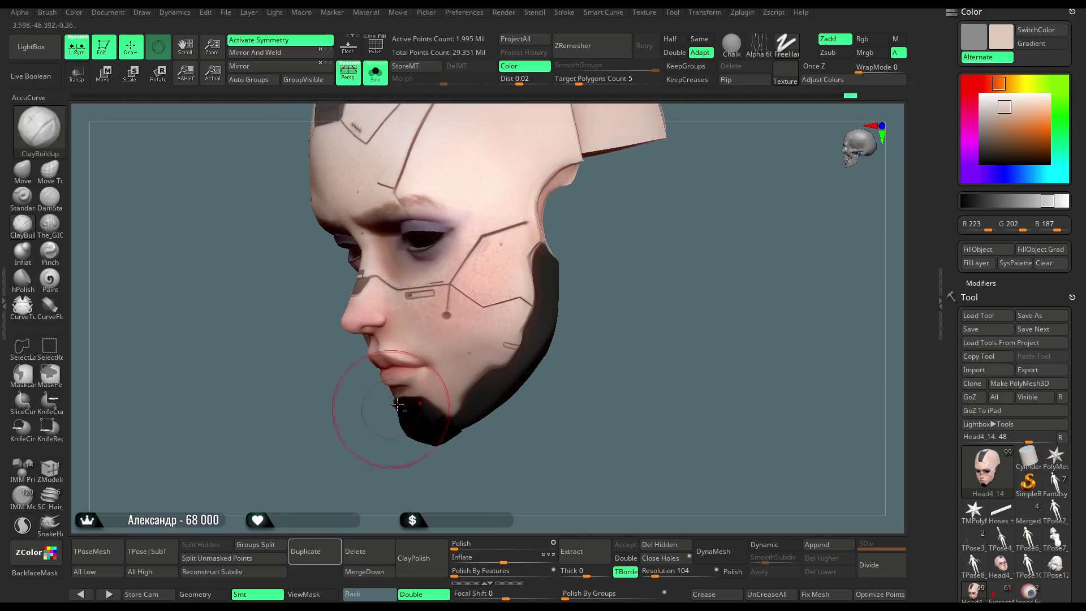
pyautogui.moveTo(457, 363); pyautogui.dragTo(498, 431, button='right')
pyautogui.moveTo(497, 384)
pyautogui.mouseDown(button='right')
pyautogui.moveTo(601, 298)
pyautogui.moveTo(388, 349)
pyautogui.moveTo(387, 331)
pyautogui.moveTo(375, 416)
pyautogui.mouseUp(button='right')
pyautogui.moveTo(485, 339)
pyautogui.keyDown('ctrl'); pyautogui.mouseDown(button='right')
pyautogui.moveTo(590, 303)
pyautogui.moveTo(529, 209)
pyautogui.mouseUp(button='right'); pyautogui.keyUp('ctrl')
pyautogui.click(376, 75)
pyautogui.moveTo(612, 236)
pyautogui.mouseDown(button='right')
pyautogui.moveTo(589, 225)
pyautogui.moveTo(579, 274)
pyautogui.moveTo(573, 251)
pyautogui.moveTo(602, 260)
pyautogui.moveTo(636, 417)
pyautogui.moveTo(565, 390)
pyautogui.mouseUp(button='right')
pyautogui.rightClick(565, 391)
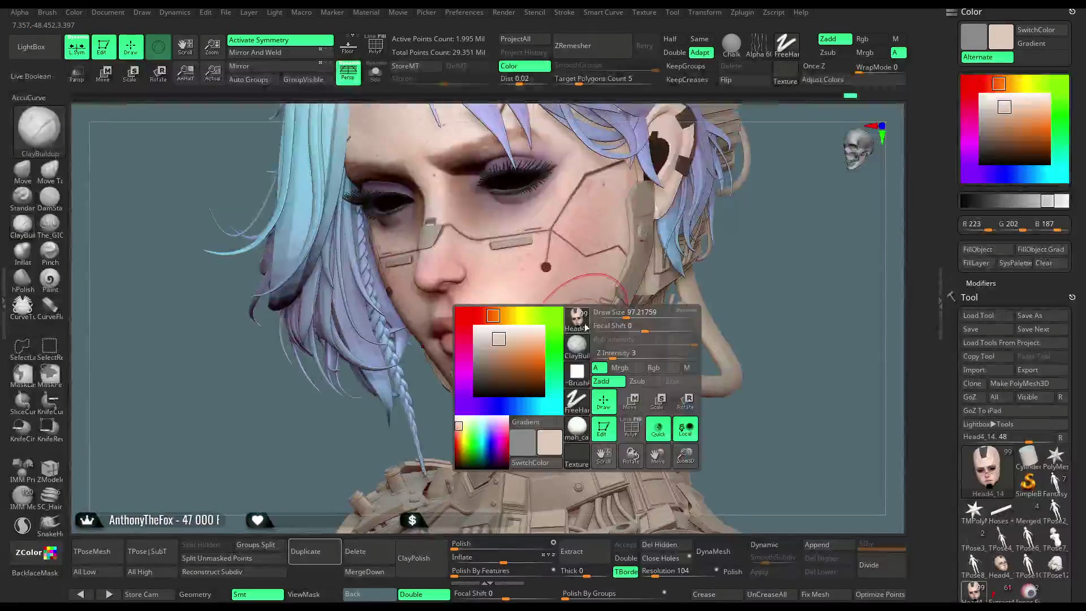
# Switch to the Move brush with B-M-V and reduce its draw size
pyautogui.moveTo(758, 250)
pyautogui.mouseDown(button='right')
pyautogui.moveTo(558, 320)
pyautogui.moveTo(659, 294)
pyautogui.mouseUp(button='right')
pyautogui.press('b')
pyautogui.press('m')
pyautogui.press('v')
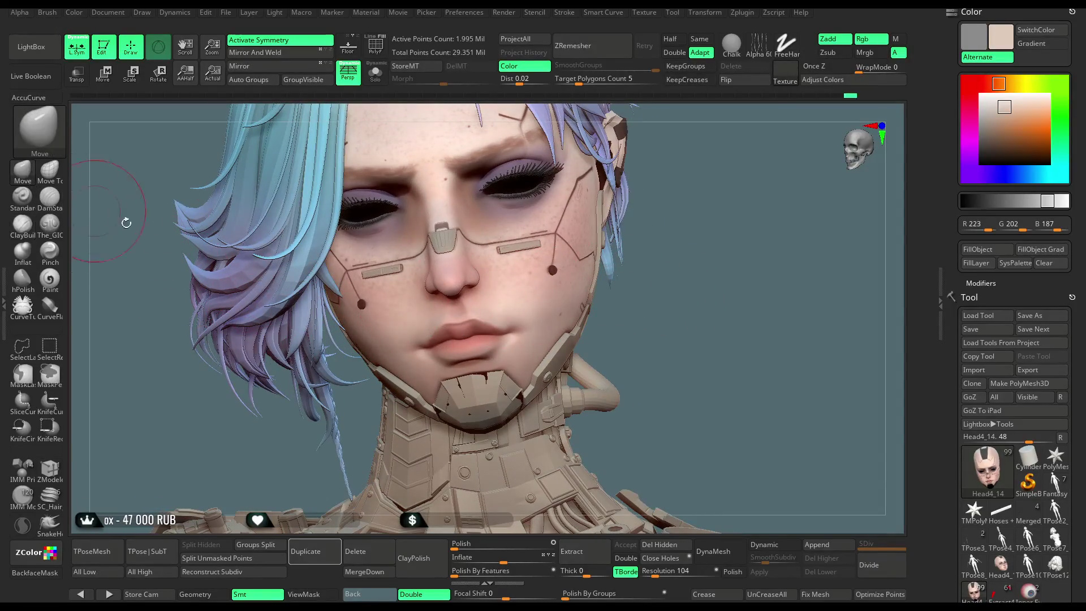
pyautogui.rightClick(503, 295)
pyautogui.moveTo(509, 293); pyautogui.dragTo(505, 294)
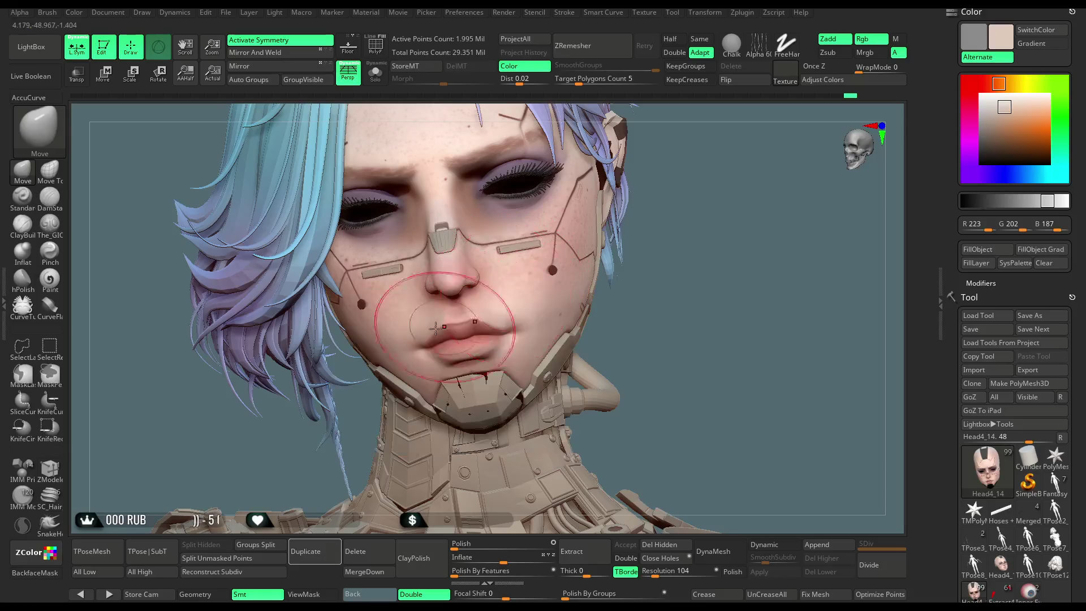
# Zoom out to a side view of the full figure and select the hair subtool Head5_6
pyautogui.moveTo(373, 418)
pyautogui.mouseDown()
pyautogui.moveTo(385, 472)
pyautogui.moveTo(411, 343)
pyautogui.mouseUp()
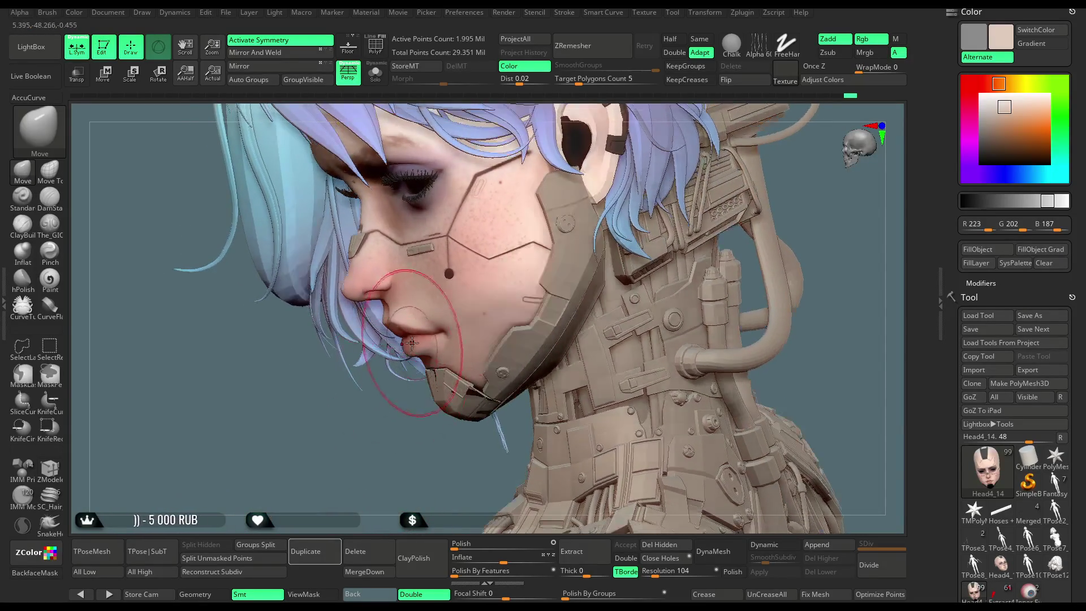
pyautogui.scroll(-6, 627, 226)
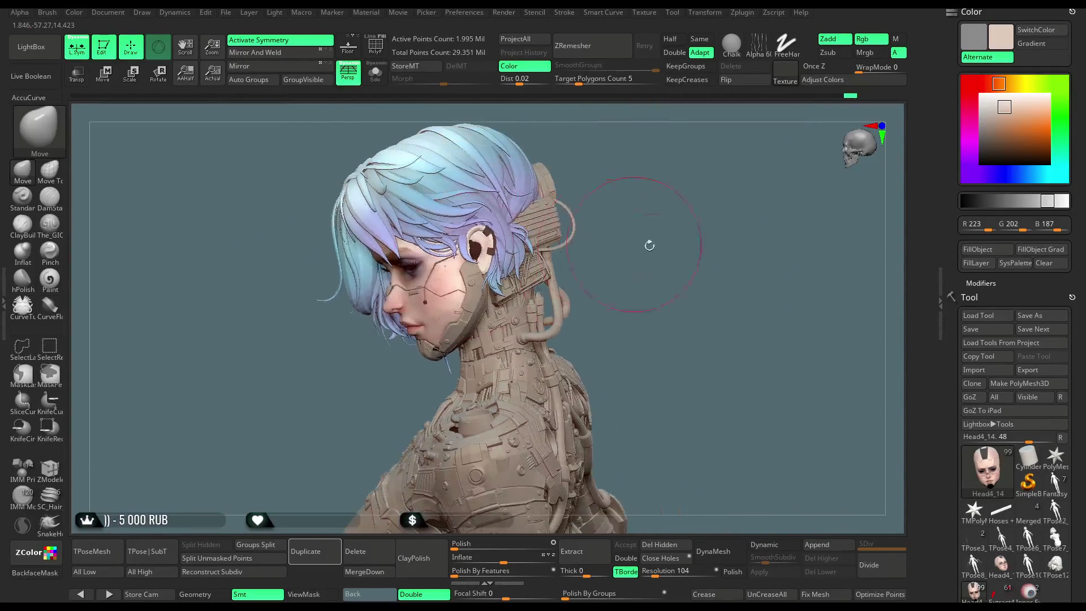
pyautogui.moveTo(627, 219)
pyautogui.mouseDown()
pyautogui.moveTo(621, 226)
pyautogui.moveTo(620, 203)
pyautogui.moveTo(626, 226)
pyautogui.moveTo(560, 231)
pyautogui.moveTo(585, 213)
pyautogui.moveTo(560, 216)
pyautogui.mouseUp()
pyautogui.keyDown('alt'); pyautogui.click(440, 219); pyautogui.keyUp('alt')
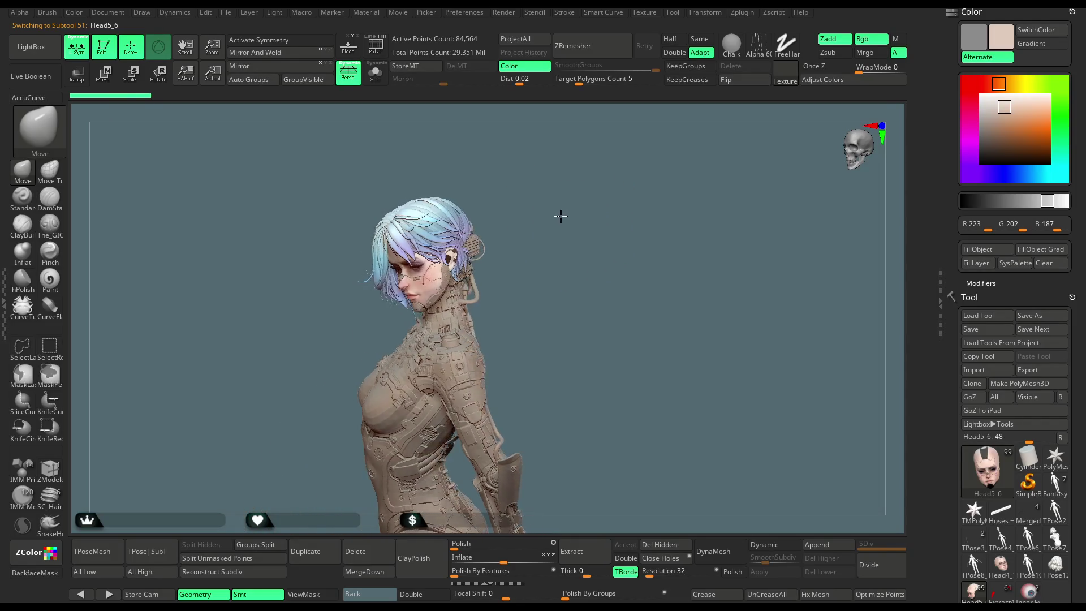
# Turn the figure to a three-quarter front view and switch off PolyF on the Head5_6 hair
pyautogui.moveTo(536, 190); pyautogui.dragTo(506, 198)
pyautogui.click(379, 52)
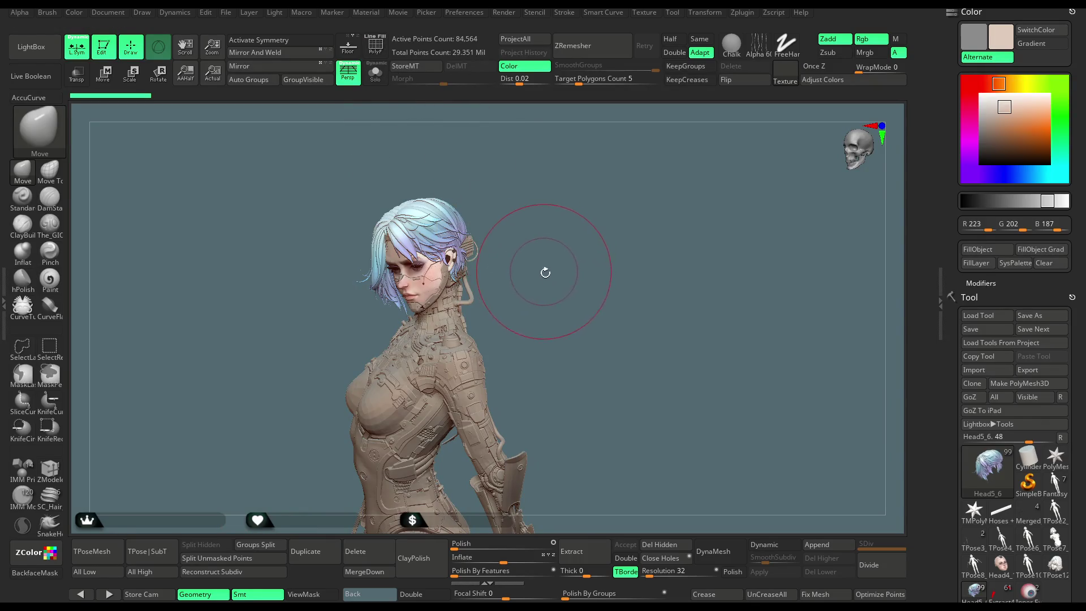
pyautogui.press('space')
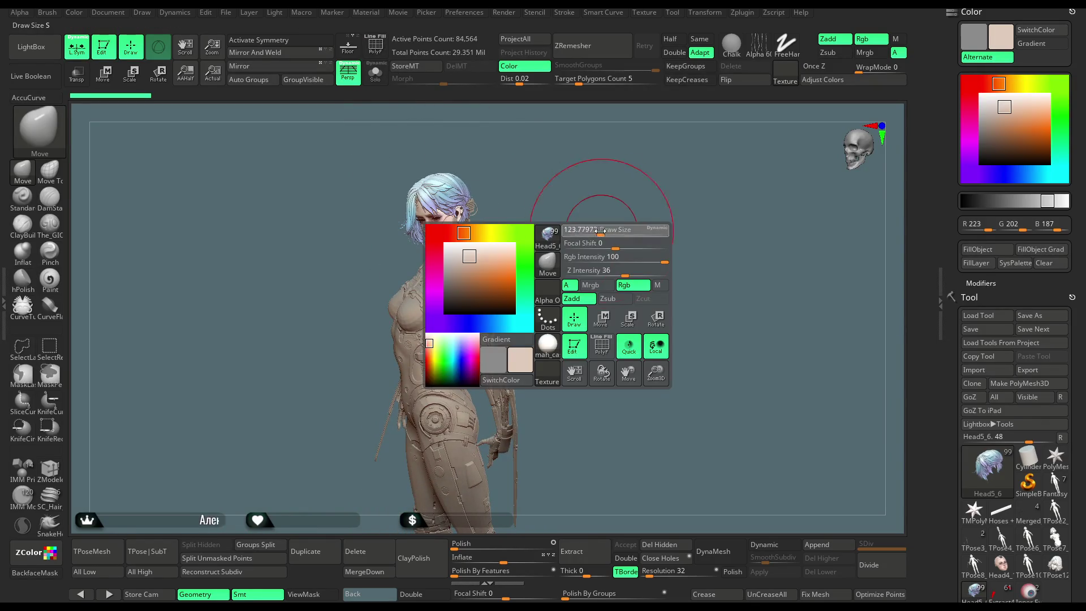
pyautogui.moveTo(560, 215); pyautogui.dragTo(581, 234)
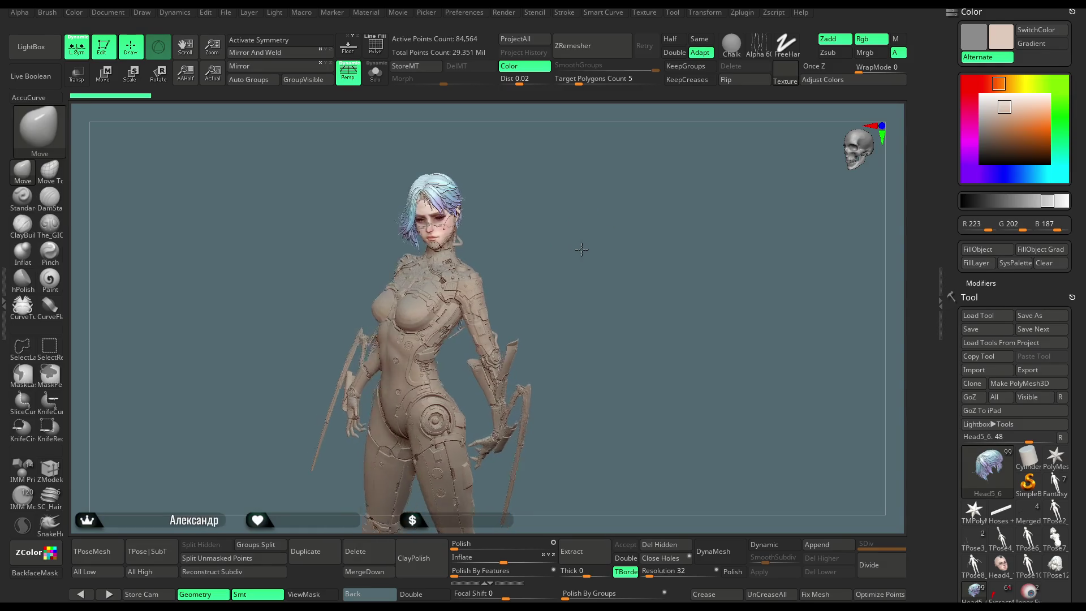
pyautogui.moveTo(580, 251)
pyautogui.mouseDown()
pyautogui.moveTo(570, 253)
pyautogui.moveTo(576, 244)
pyautogui.mouseUp()
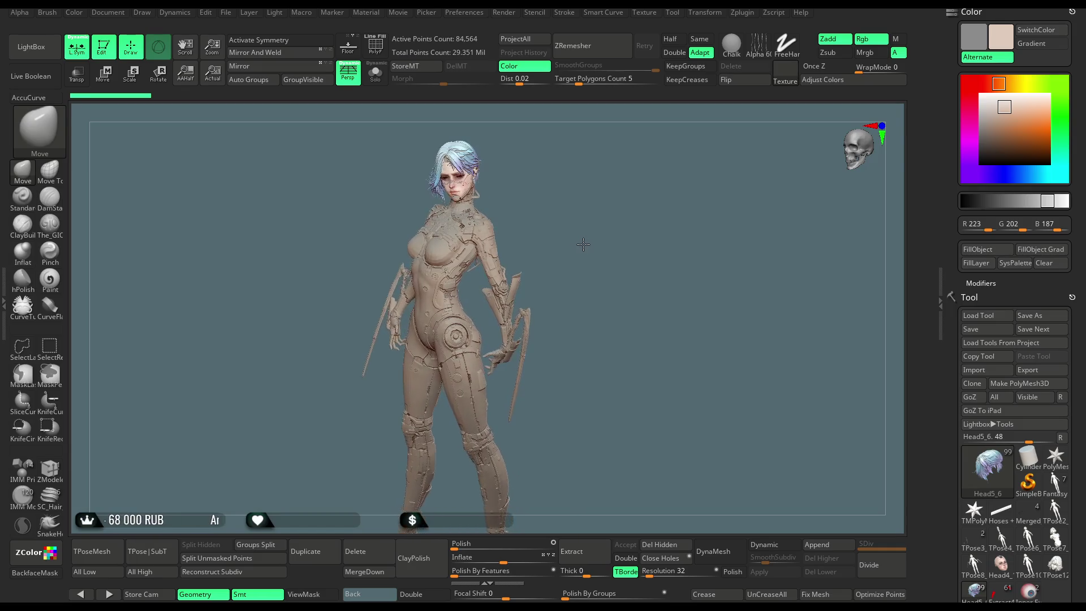
pyautogui.moveTo(586, 244)
pyautogui.mouseDown()
pyautogui.moveTo(609, 234)
pyautogui.moveTo(643, 253)
pyautogui.mouseUp()
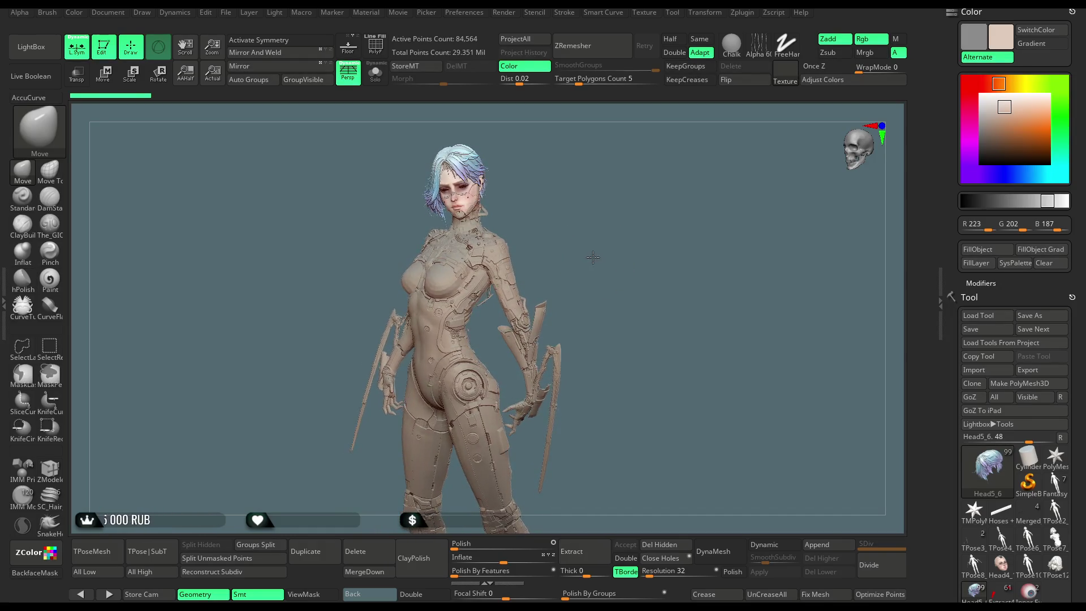
pyautogui.click(226, 12)
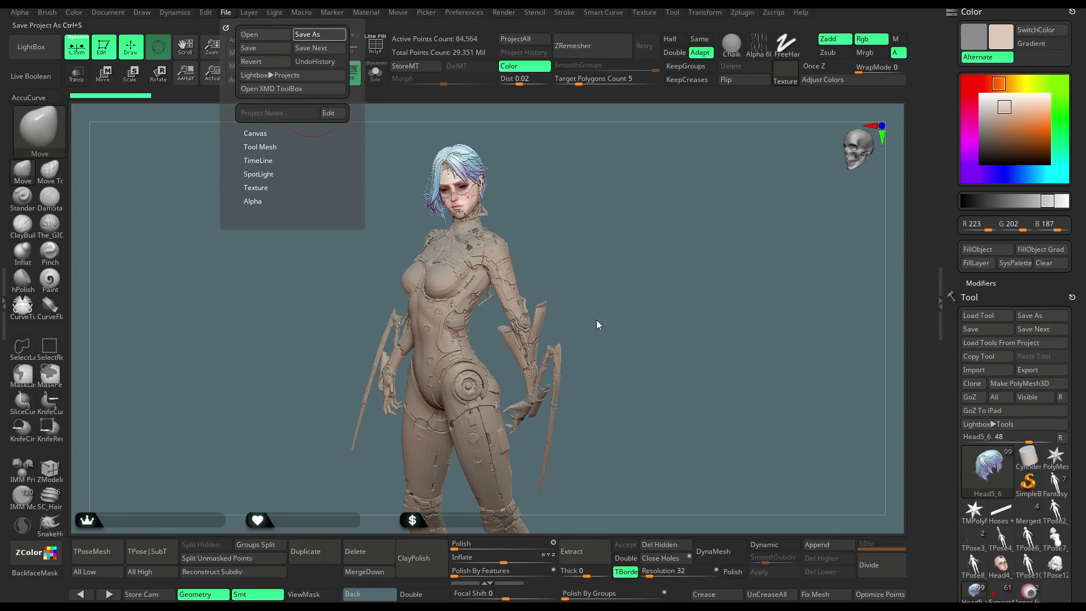
# Save the project with Ctrl+S
pyautogui.hotkey('ctrl', 's')
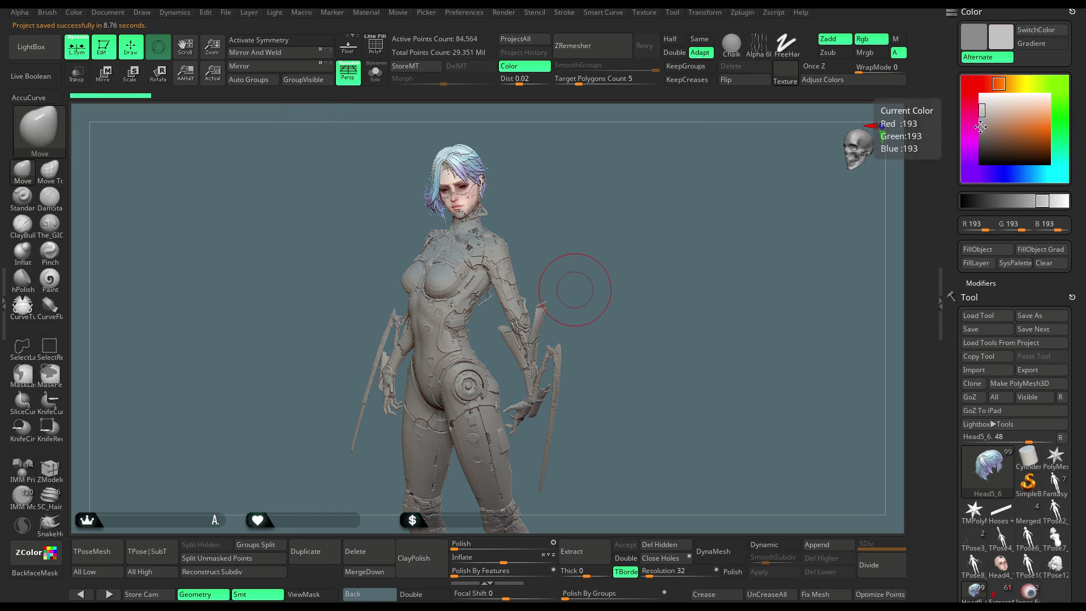
pyautogui.scroll(-5, 1083, 219)
# Scroll the subtool list to HAIR_PP, briefly select Head5_3, then make Head5_6 visible and active
pyautogui.scroll(-5, 1083, 219)
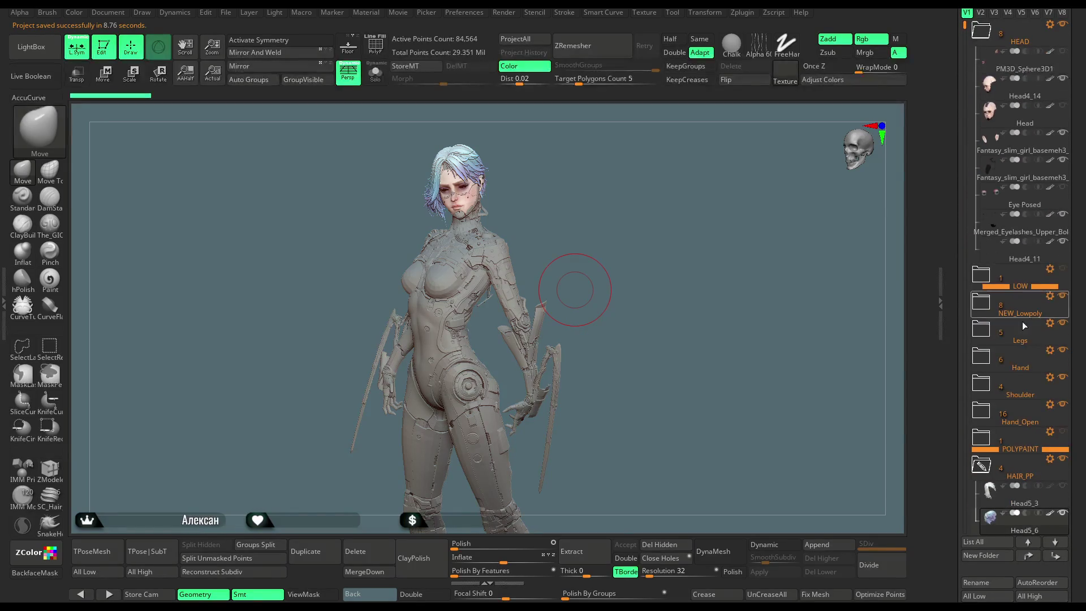
pyautogui.scroll(-1, 1025, 379)
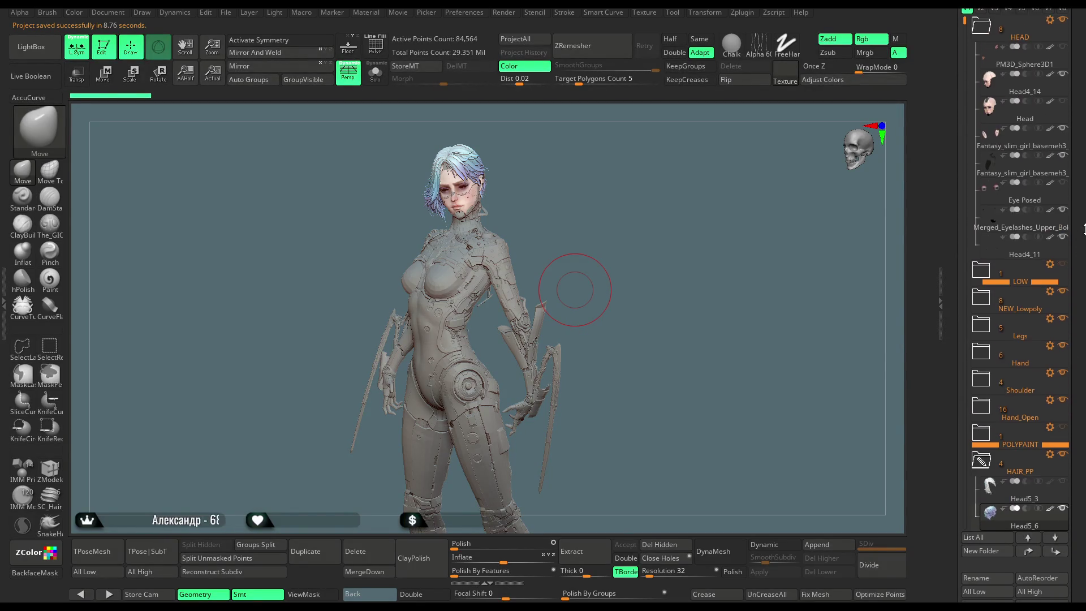
pyautogui.moveTo(961, 38); pyautogui.dragTo(957, 67)
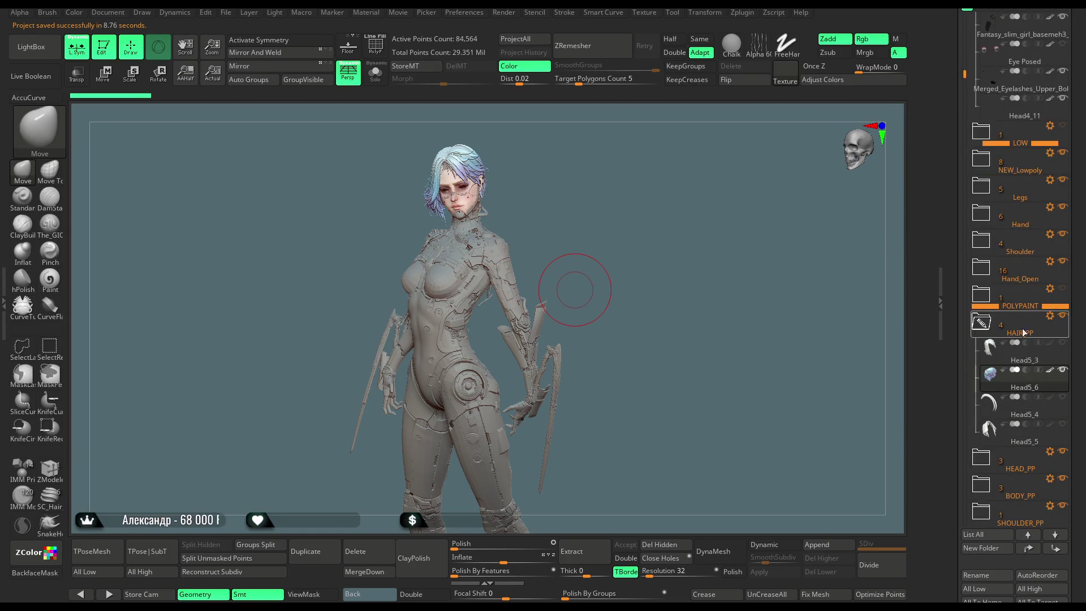
pyautogui.click(1035, 360)
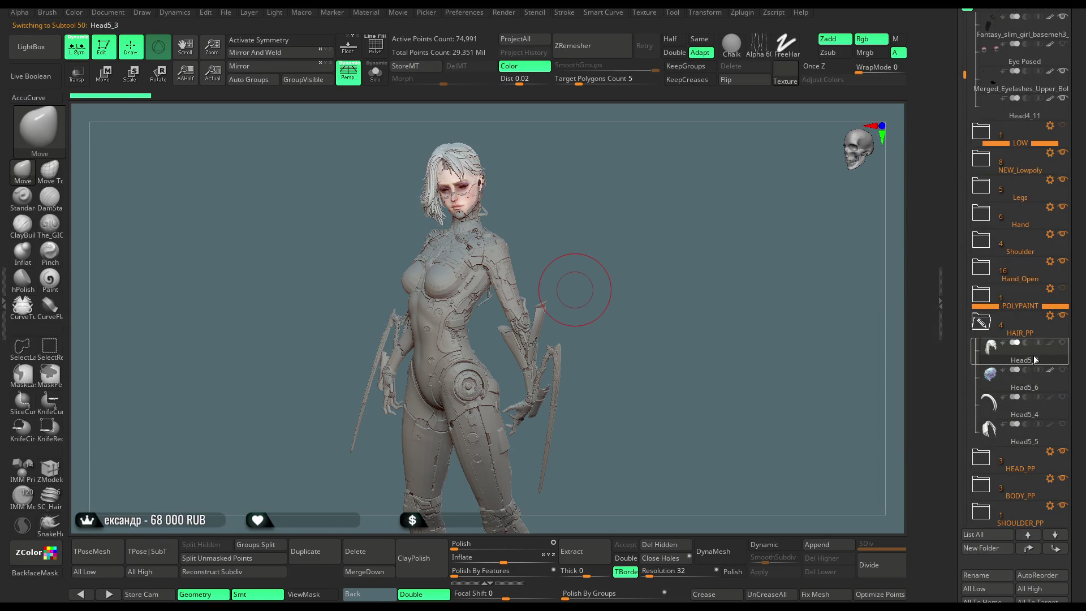
pyautogui.moveTo(1035, 359)
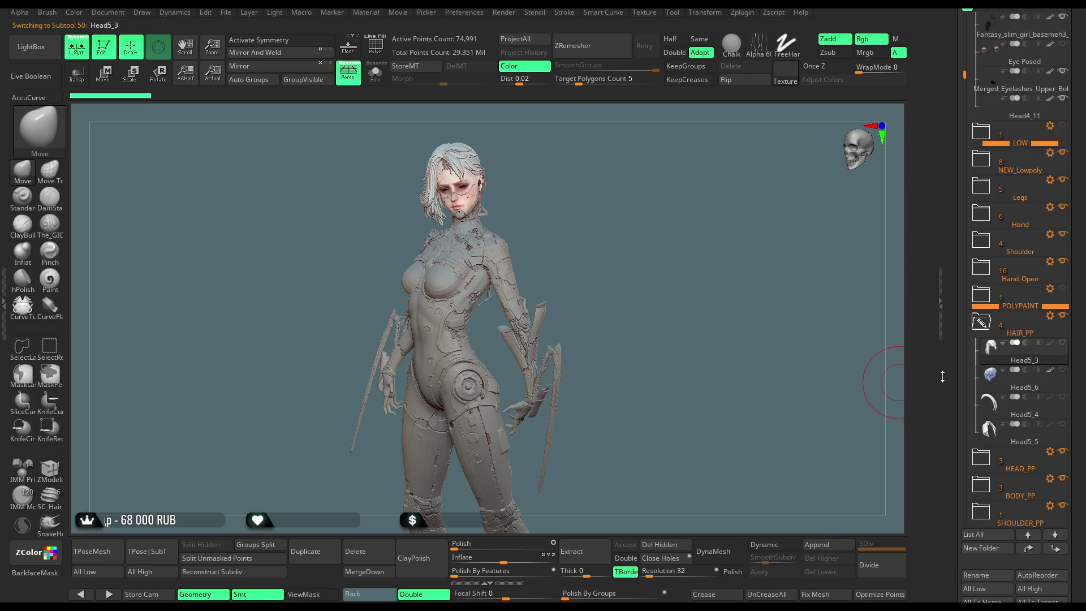
pyautogui.click(1062, 371)
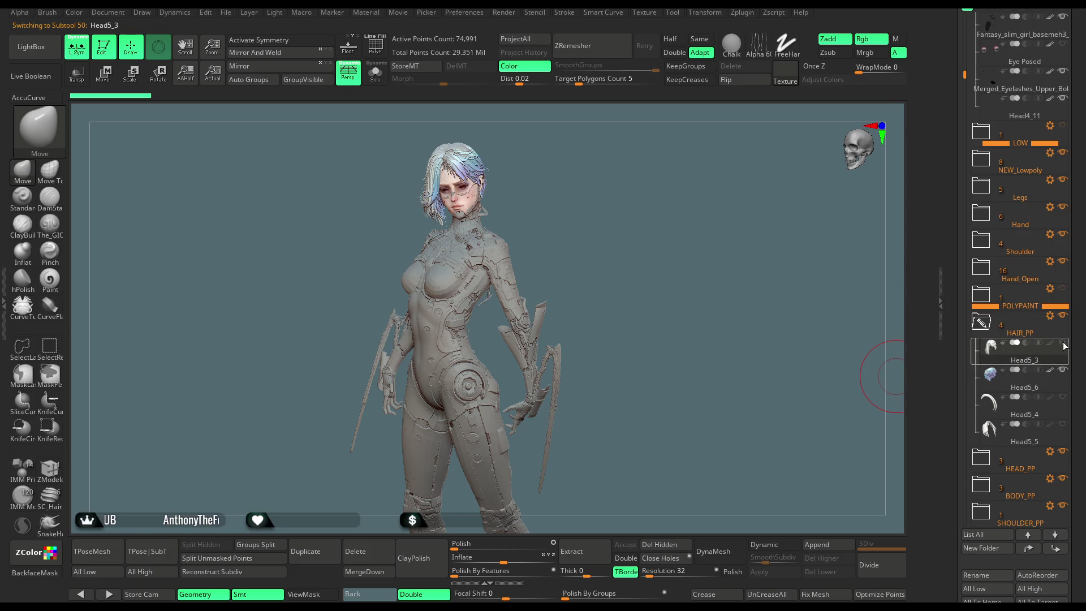
pyautogui.click(1019, 384)
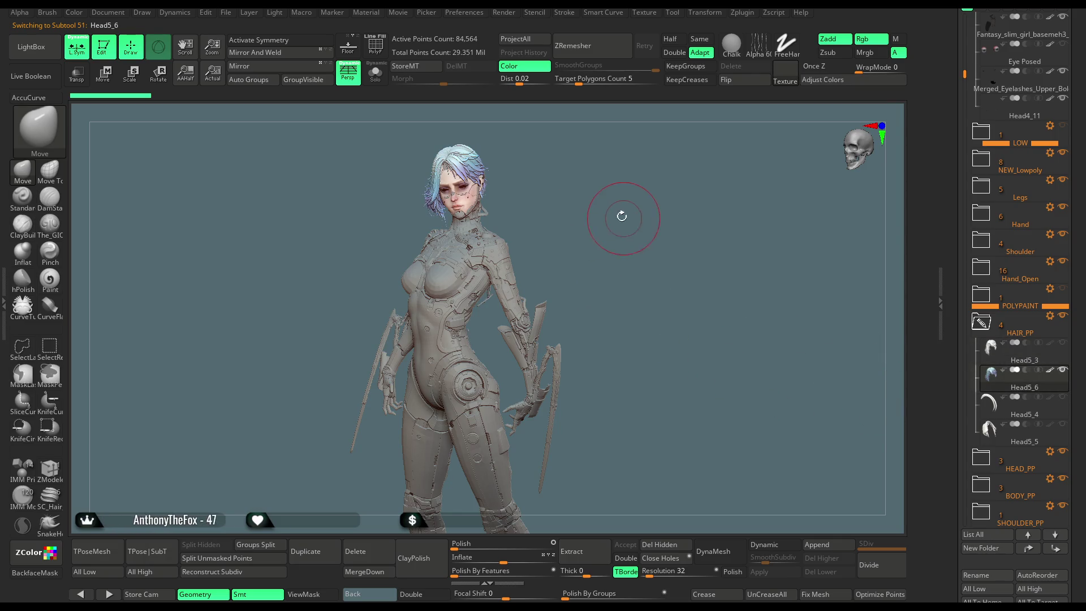
pyautogui.scroll(10, 624, 218)
pyautogui.moveTo(616, 255)
pyautogui.mouseDown()
pyautogui.moveTo(464, 243)
pyautogui.moveTo(551, 195)
pyautogui.moveTo(320, 207)
pyautogui.mouseUp()
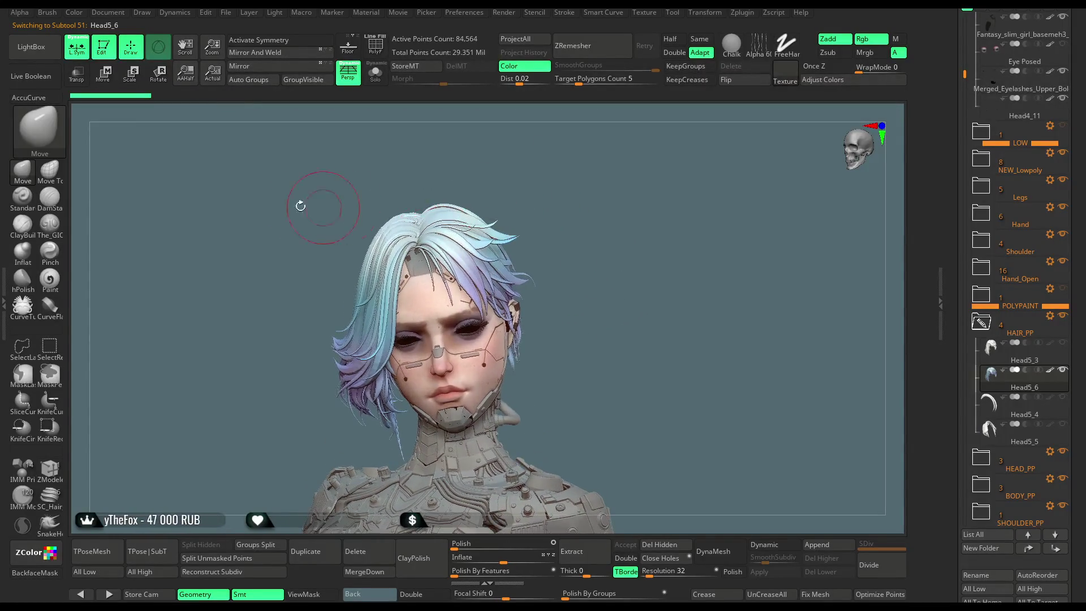
pyautogui.press('space')
pyautogui.moveTo(540, 214); pyautogui.dragTo(557, 214)
pyautogui.moveTo(469, 195)
pyautogui.mouseDown()
pyautogui.moveTo(483, 199)
pyautogui.moveTo(485, 224)
pyautogui.moveTo(525, 212)
pyautogui.moveTo(503, 210)
pyautogui.moveTo(519, 229)
pyautogui.moveTo(508, 235)
pyautogui.mouseUp()
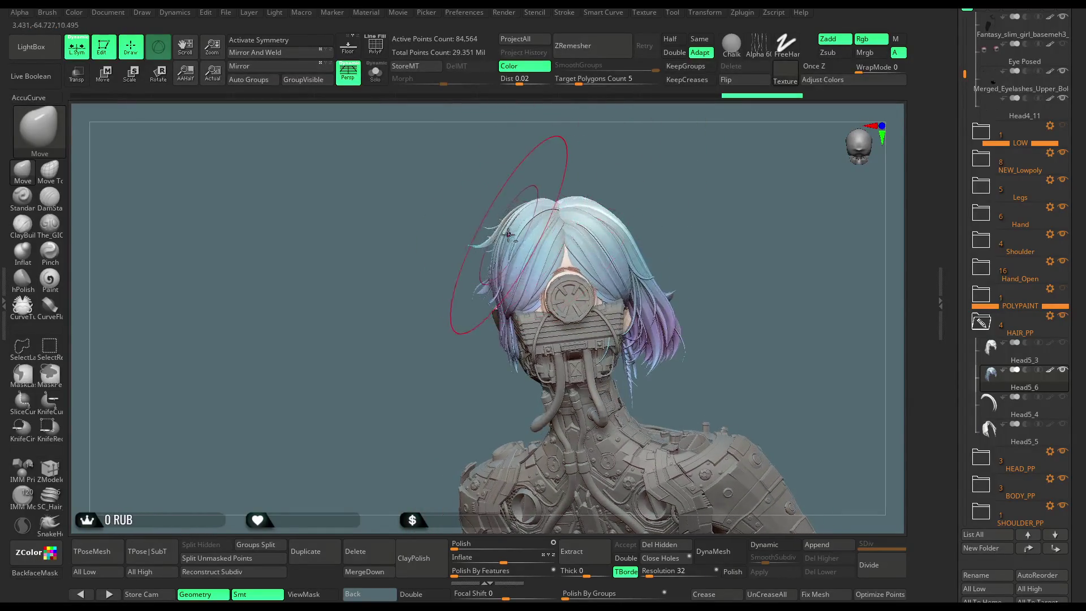
pyautogui.moveTo(604, 160)
pyautogui.mouseDown()
pyautogui.moveTo(625, 151)
pyautogui.moveTo(635, 166)
pyautogui.mouseUp()
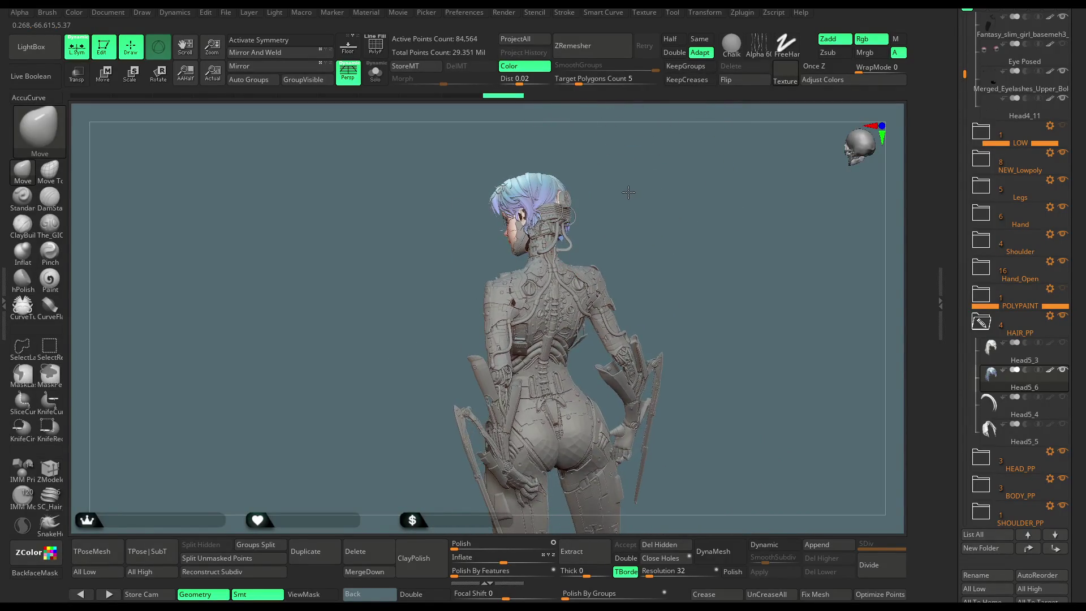
pyautogui.moveTo(617, 190)
pyautogui.mouseDown()
pyautogui.moveTo(606, 189)
pyautogui.moveTo(679, 176)
pyautogui.mouseUp()
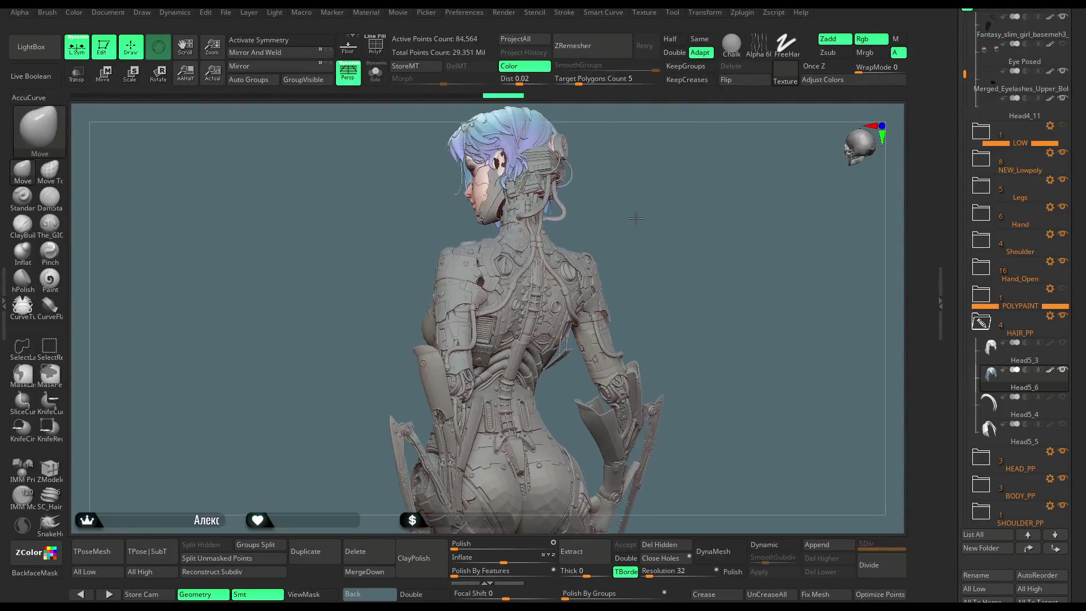
pyautogui.press('space')
# Shrink the brush, then run TPose|SubT to build a 9.165-million-point T-pose mesh
pyautogui.moveTo(673, 202); pyautogui.dragTo(651, 202)
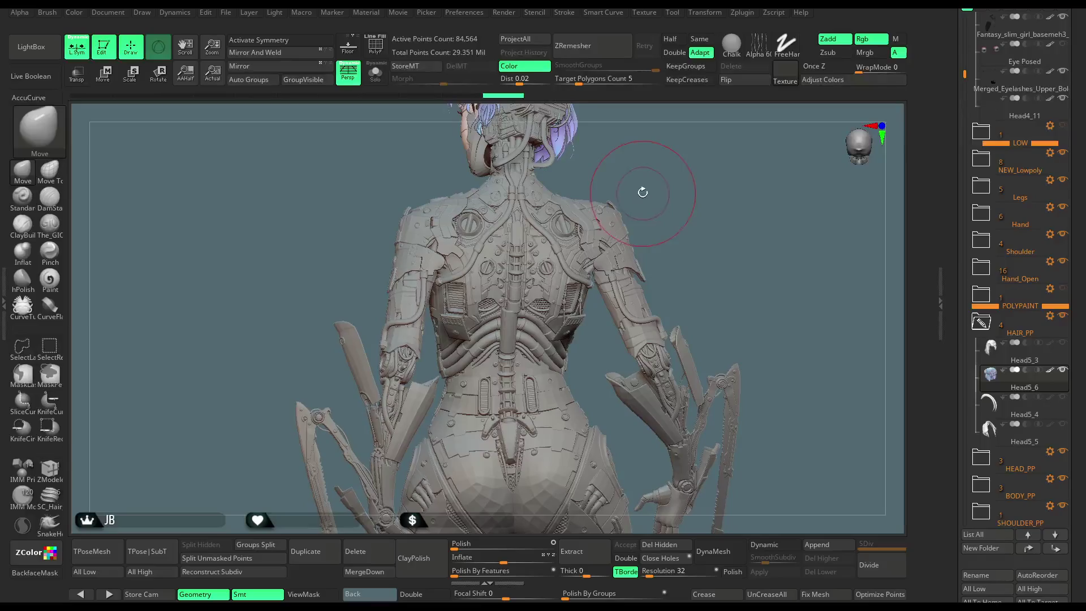
pyautogui.click(136, 557)
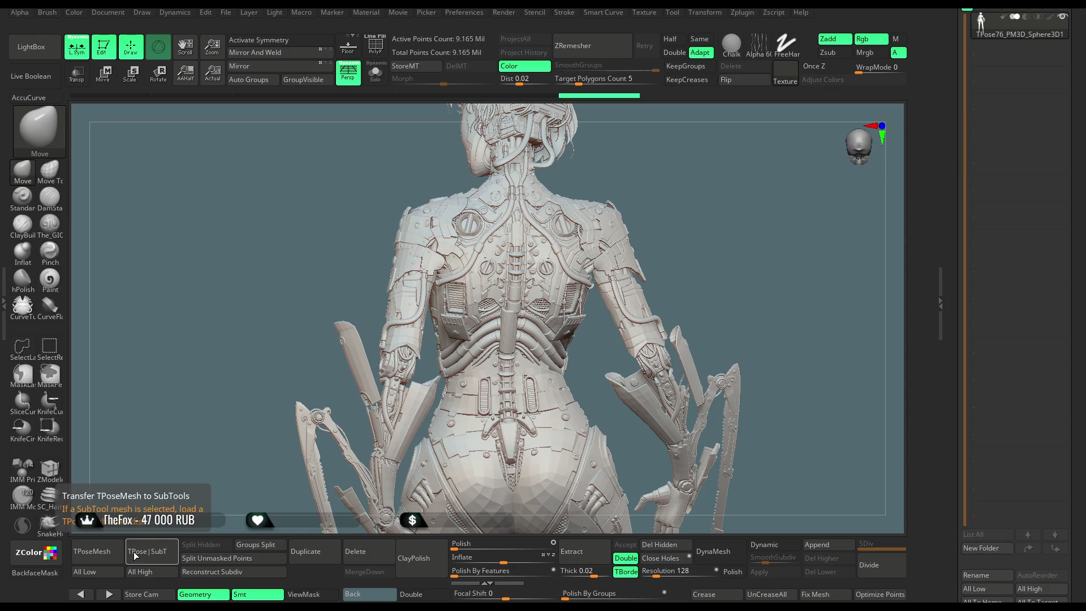
# Bring the model's back into view and turn on the coloured polygroup display (PolyF)
pyautogui.moveTo(737, 188)
pyautogui.keyDown('ctrl'); pyautogui.mouseDown(button='right')
pyautogui.moveTo(684, 213)
pyautogui.moveTo(686, 233)
pyautogui.moveTo(715, 242)
pyautogui.moveTo(700, 227)
pyautogui.mouseUp(button='right'); pyautogui.keyUp('ctrl')
pyautogui.click(372, 52)
pyautogui.click(372, 51)
pyautogui.click(373, 51)
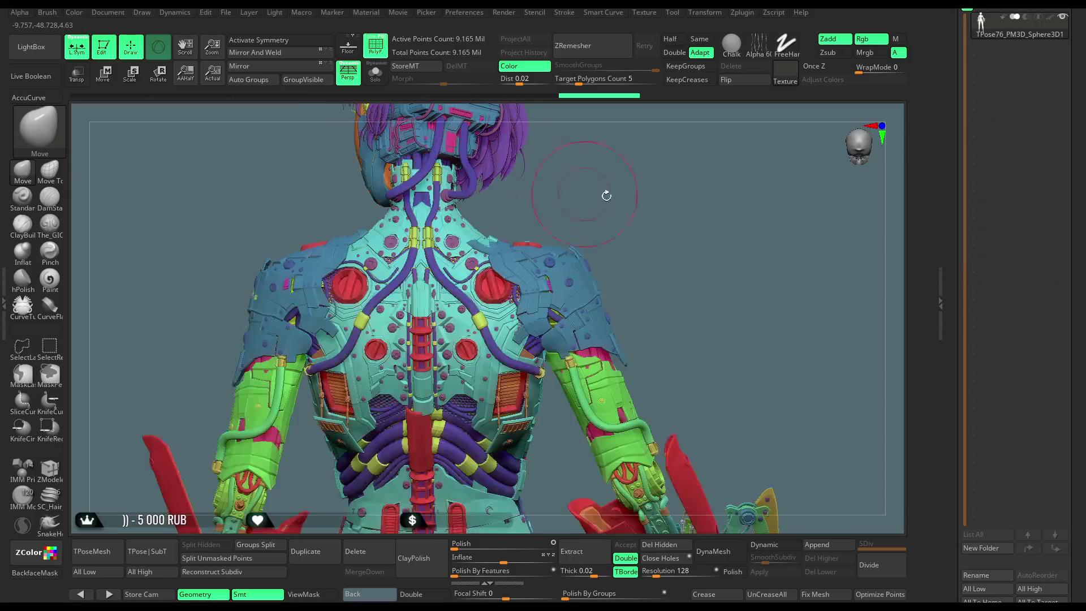
# Ctrl+Shift-click the shoulder polygroup, inverting and re-isolating until only the two shoulder-armour pieces show
pyautogui.hotkey('ctrl', 'shift')
pyautogui.keyDown('ctrl'); pyautogui.keyDown('shift'); pyautogui.click(573, 260); pyautogui.keyUp('shift'); pyautogui.keyUp('ctrl')
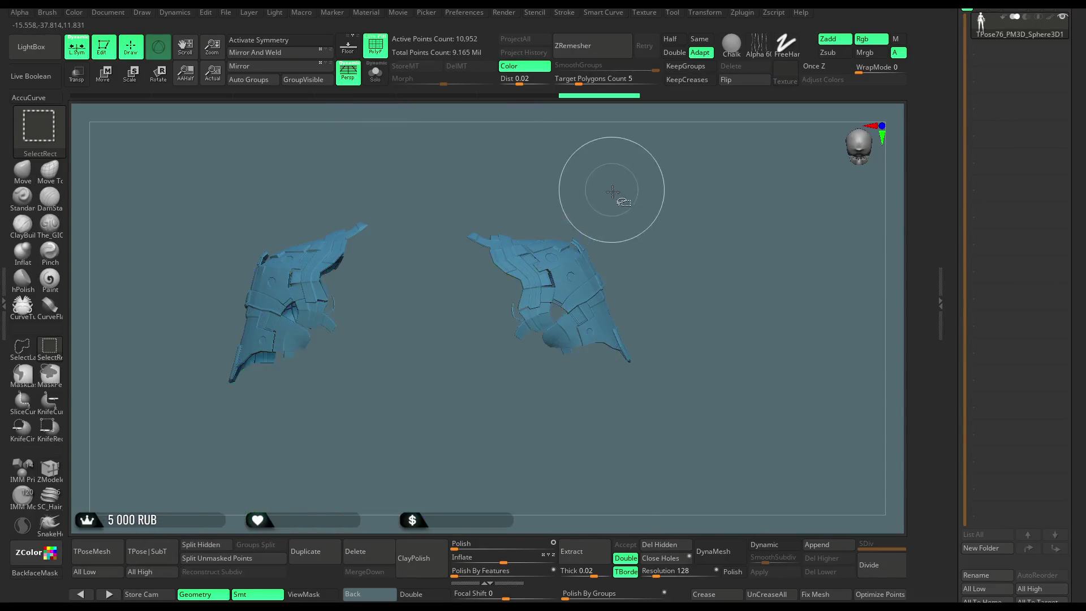
pyautogui.keyDown('ctrl'); pyautogui.keyDown('shift'); pyautogui.click(628, 232); pyautogui.keyUp('shift'); pyautogui.keyUp('ctrl')
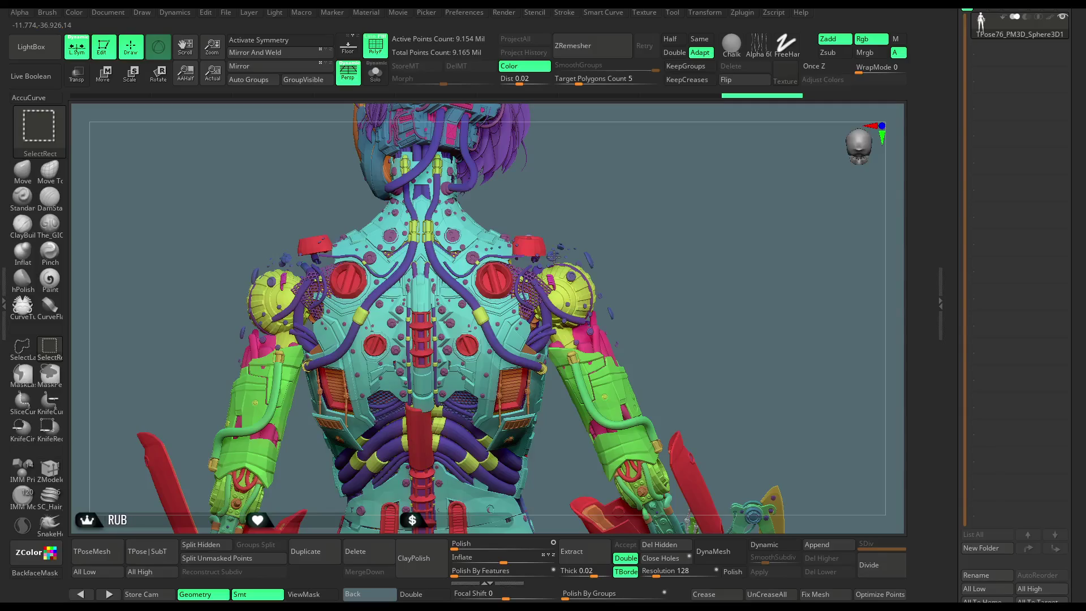
pyautogui.keyDown('ctrl'); pyautogui.keyDown('shift'); pyautogui.click(616, 224); pyautogui.keyUp('shift'); pyautogui.keyUp('ctrl')
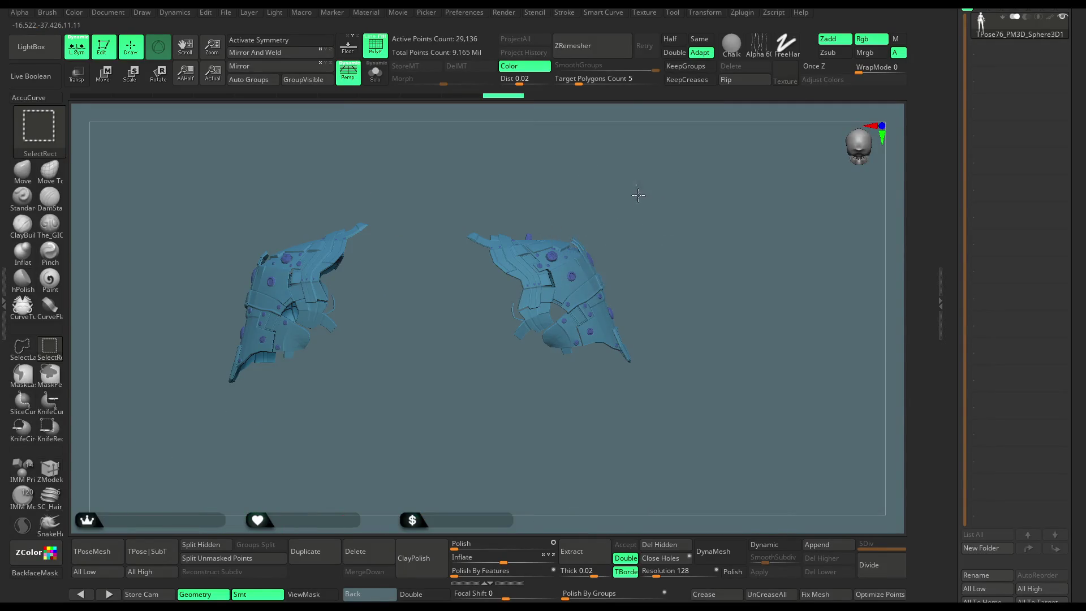
pyautogui.keyDown('ctrl'); pyautogui.keyDown('shift'); pyautogui.click(552, 286); pyautogui.keyUp('shift'); pyautogui.keyUp('ctrl')
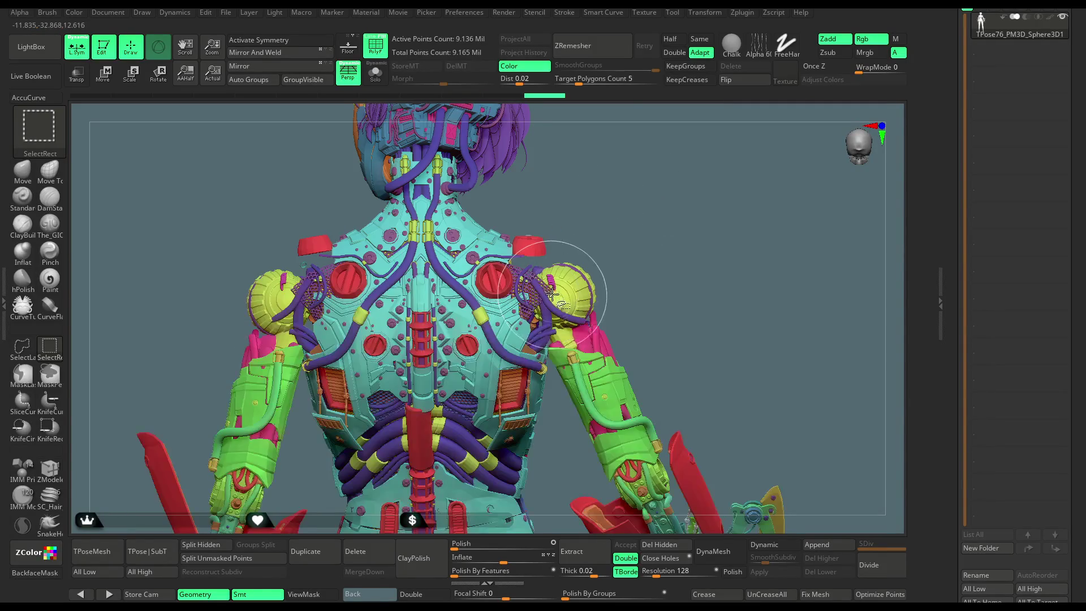
pyautogui.keyDown('ctrl'); pyautogui.keyDown('shift'); pyautogui.click(628, 206); pyautogui.keyUp('shift'); pyautogui.keyUp('ctrl')
pyautogui.moveTo(635, 200); pyautogui.dragTo(536, 202)
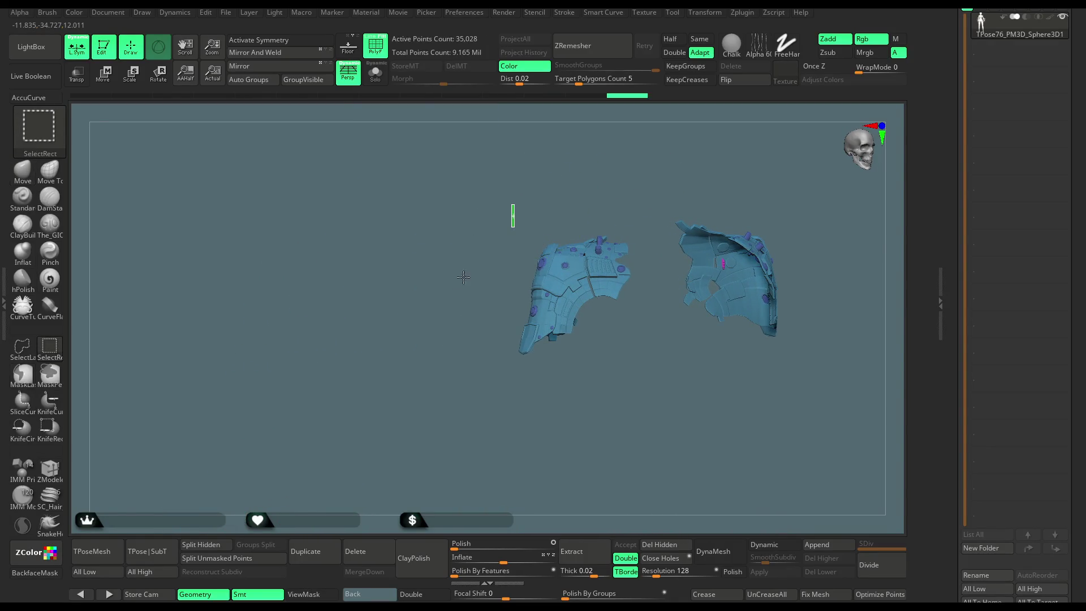
pyautogui.moveTo(459, 292)
pyautogui.mouseDown()
pyautogui.moveTo(485, 298)
pyautogui.moveTo(630, 177)
pyautogui.moveTo(650, 184)
pyautogui.moveTo(515, 165)
pyautogui.moveTo(448, 291)
pyautogui.moveTo(659, 193)
pyautogui.mouseUp()
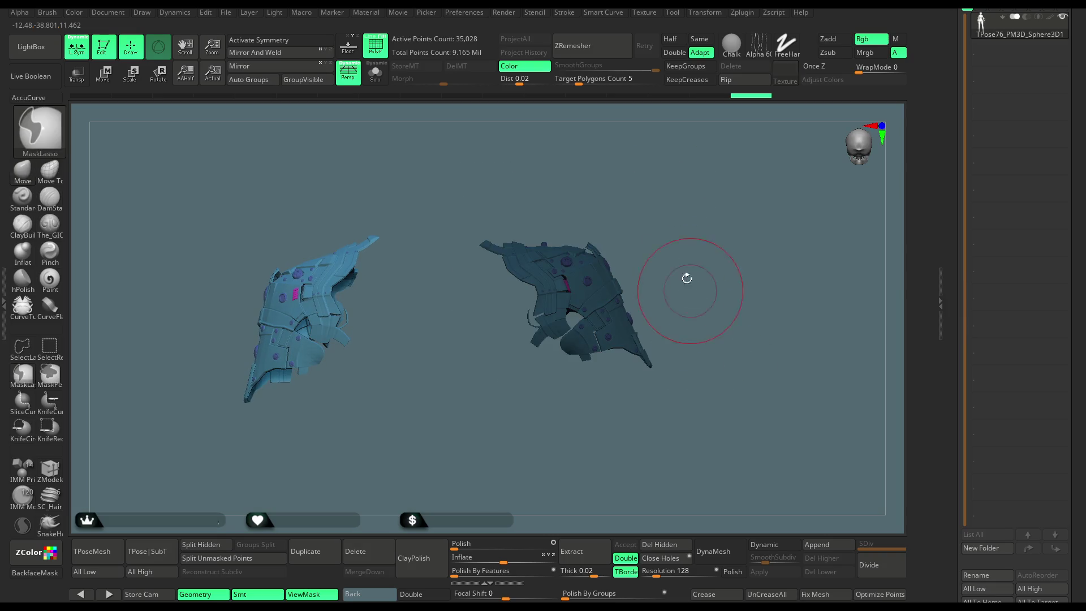
# Unhide the full character and lift the shoulder-armour piece slightly upward with the Move gizmo
pyautogui.keyDown('ctrl'); pyautogui.keyDown('shift'); pyautogui.click(660, 243); pyautogui.keyUp('shift'); pyautogui.keyUp('ctrl')
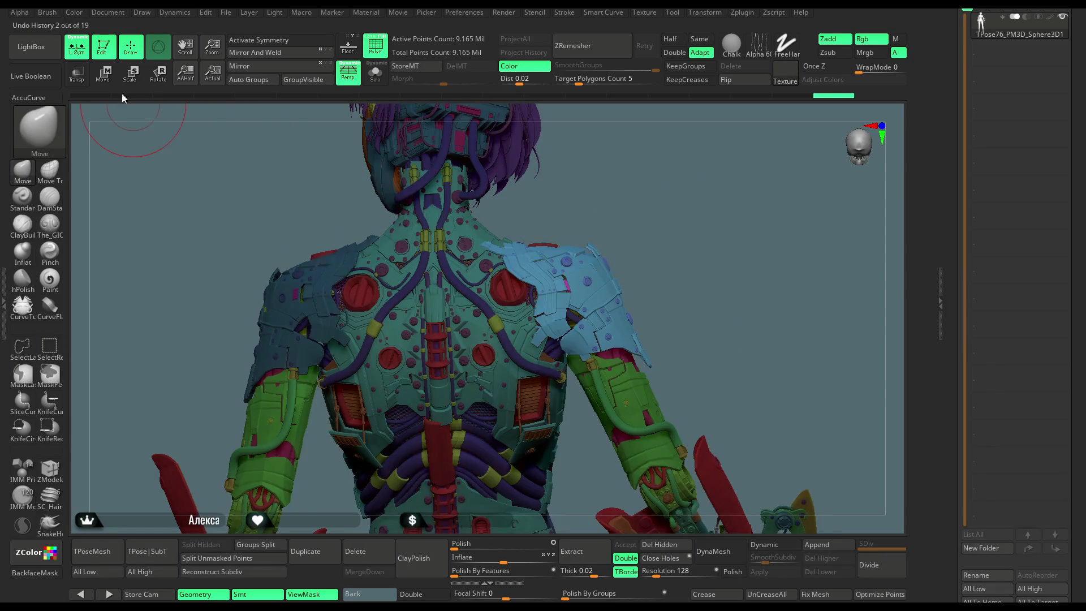
pyautogui.press('w')
pyautogui.moveTo(565, 226)
pyautogui.mouseDown()
pyautogui.moveTo(622, 187)
pyautogui.moveTo(672, 175)
pyautogui.mouseUp()
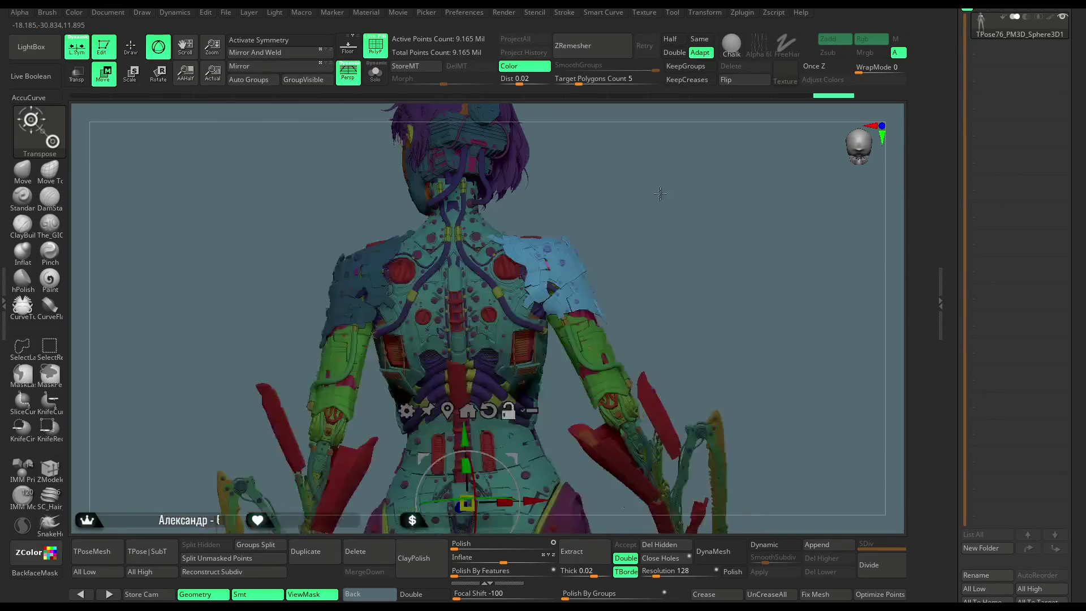
pyautogui.click(542, 280)
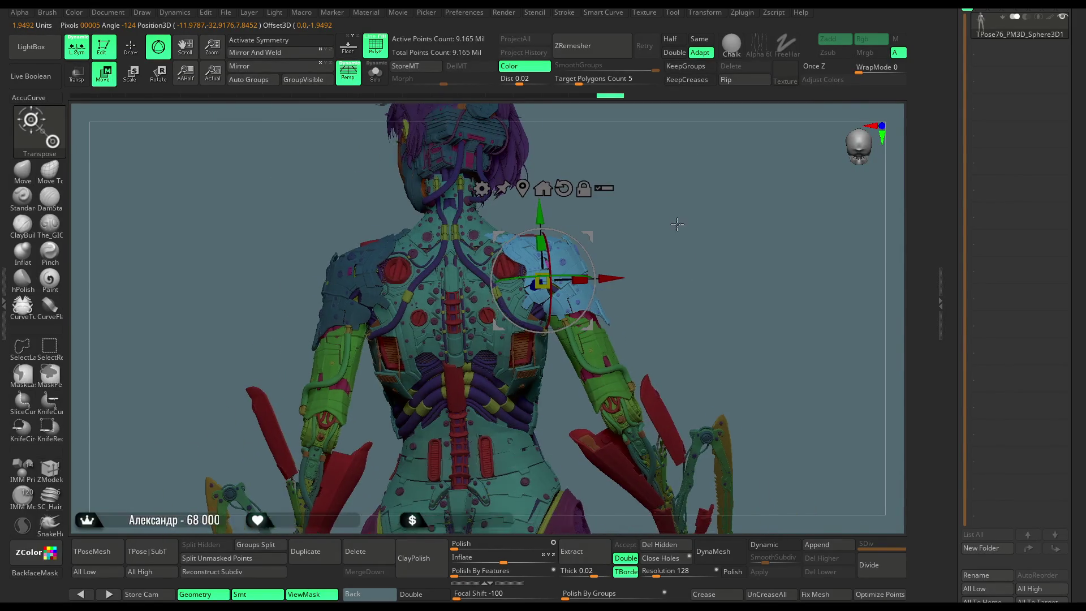
pyautogui.scroll(5, 677, 220)
pyautogui.moveTo(549, 257); pyautogui.dragTo(549, 250)
# Inspect the raised shoulder, chest and neck from several angles, then return to sculpting mode
pyautogui.moveTo(690, 203)
pyautogui.mouseDown()
pyautogui.moveTo(573, 207)
pyautogui.moveTo(641, 281)
pyautogui.mouseUp()
pyautogui.moveTo(725, 228); pyautogui.dragTo(720, 206)
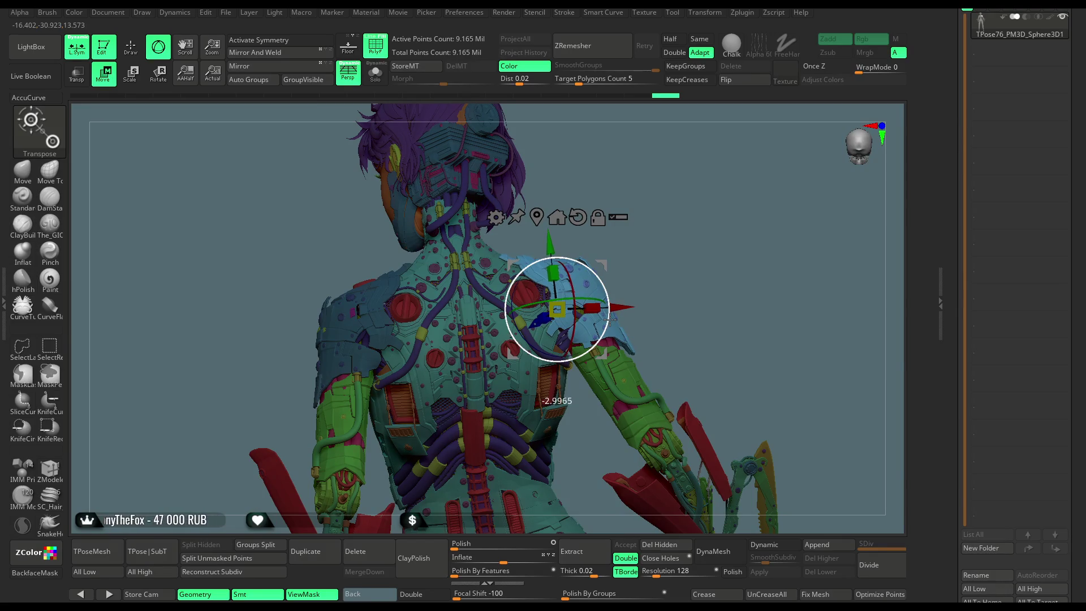
pyautogui.moveTo(671, 262)
pyautogui.mouseDown()
pyautogui.moveTo(655, 242)
pyautogui.moveTo(565, 237)
pyautogui.moveTo(335, 301)
pyautogui.moveTo(359, 312)
pyautogui.mouseUp()
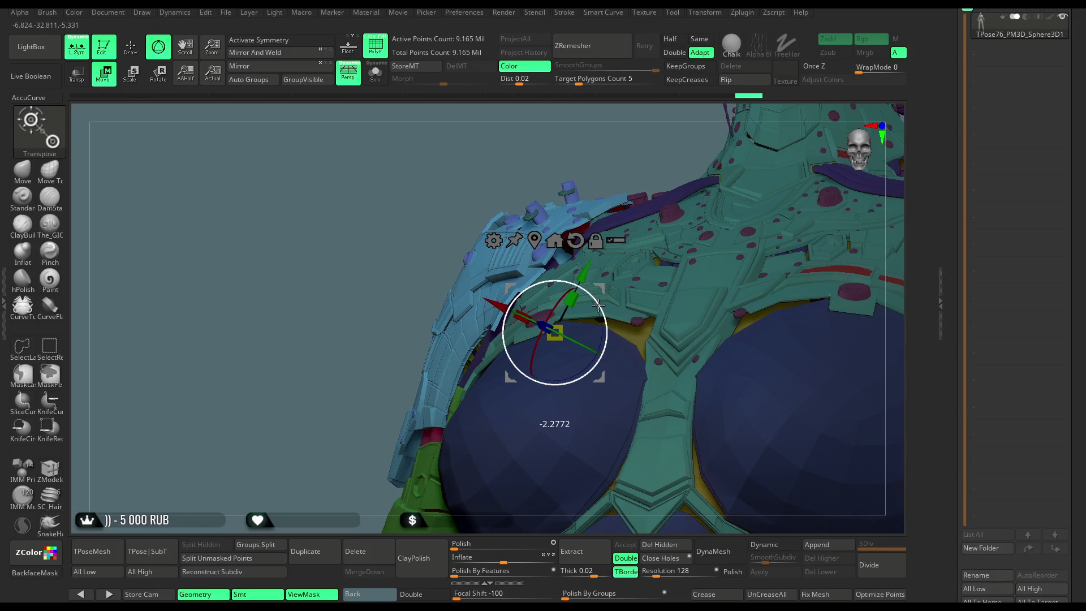
pyautogui.moveTo(384, 291); pyautogui.dragTo(560, 333)
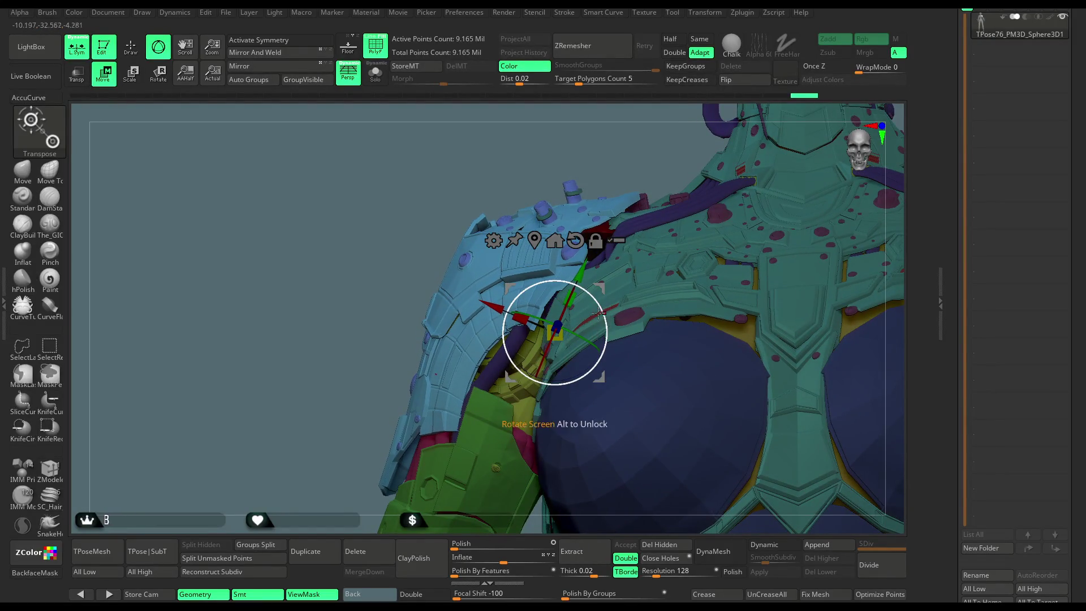
pyautogui.moveTo(356, 381)
pyautogui.mouseDown()
pyautogui.moveTo(380, 337)
pyautogui.moveTo(686, 156)
pyautogui.moveTo(667, 185)
pyautogui.moveTo(659, 177)
pyautogui.moveTo(680, 235)
pyautogui.moveTo(688, 192)
pyautogui.moveTo(645, 199)
pyautogui.moveTo(651, 210)
pyautogui.mouseUp()
pyautogui.press('q')
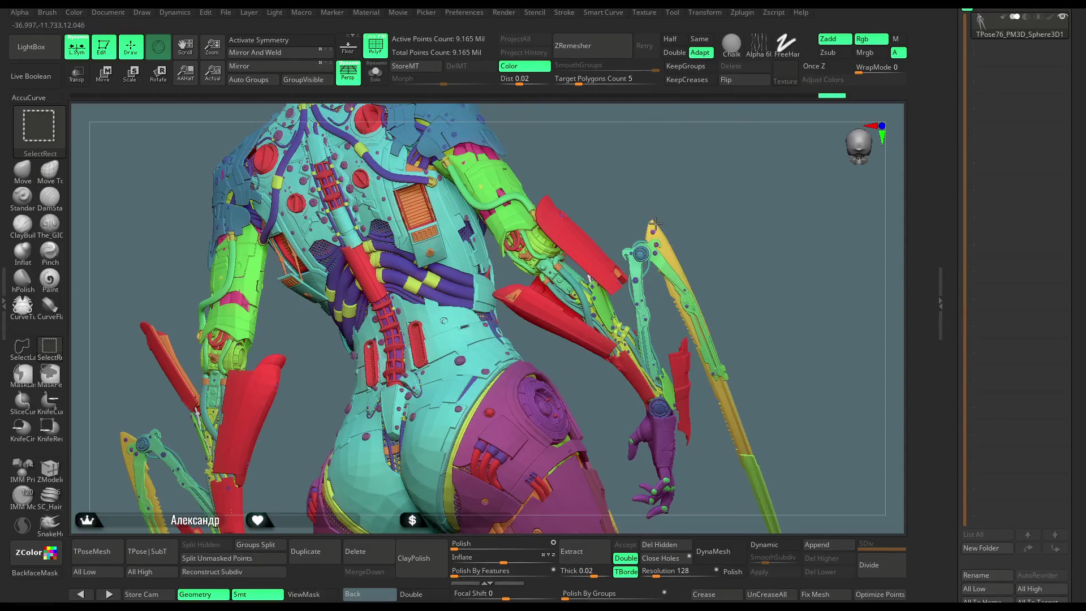
# Try isolating the yellow blade polygroup, then undo the recent visibility changes
pyautogui.keyDown('ctrl'); pyautogui.keyDown('shift'); pyautogui.click(654, 232); pyautogui.keyUp('shift'); pyautogui.keyUp('ctrl')
pyautogui.keyDown('ctrl'); pyautogui.keyDown('shift'); pyautogui.click(664, 234); pyautogui.keyUp('shift'); pyautogui.keyUp('ctrl')
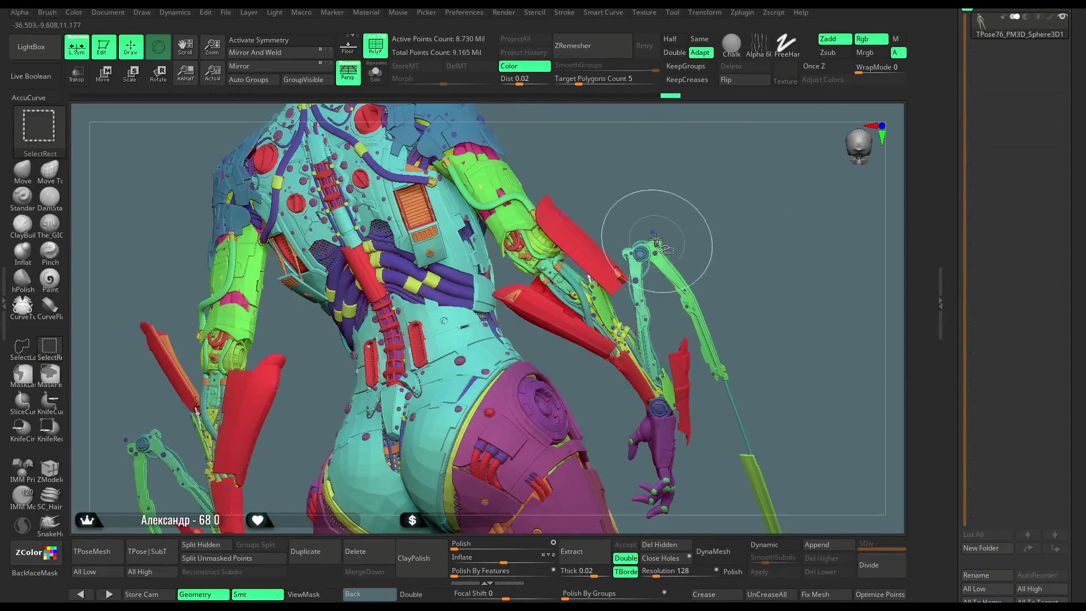
pyautogui.moveTo(685, 194); pyautogui.dragTo(585, 252)
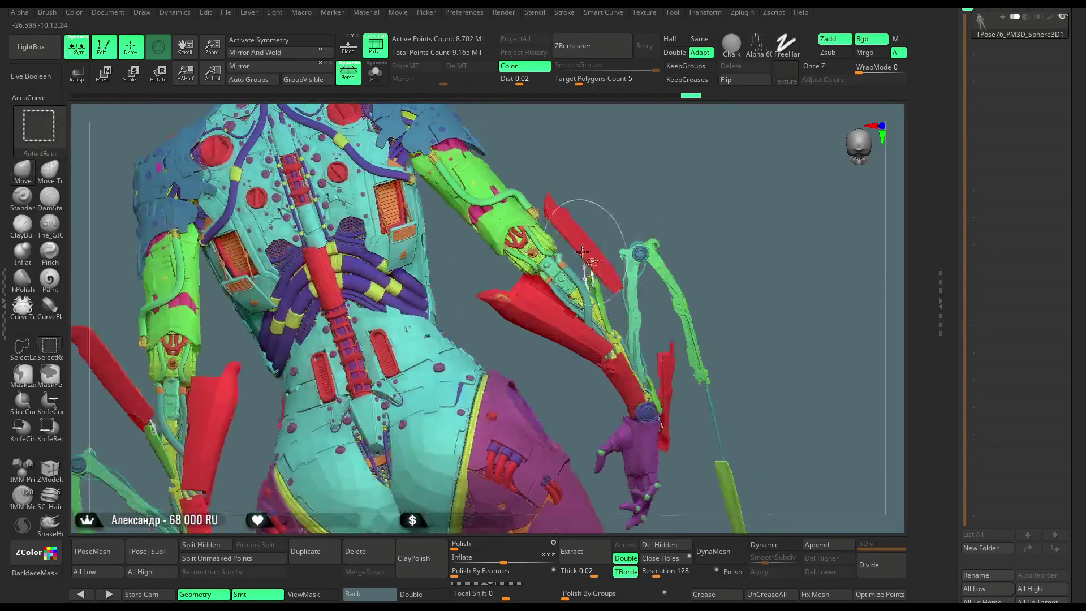
pyautogui.hotkey('ctrl', 'z')
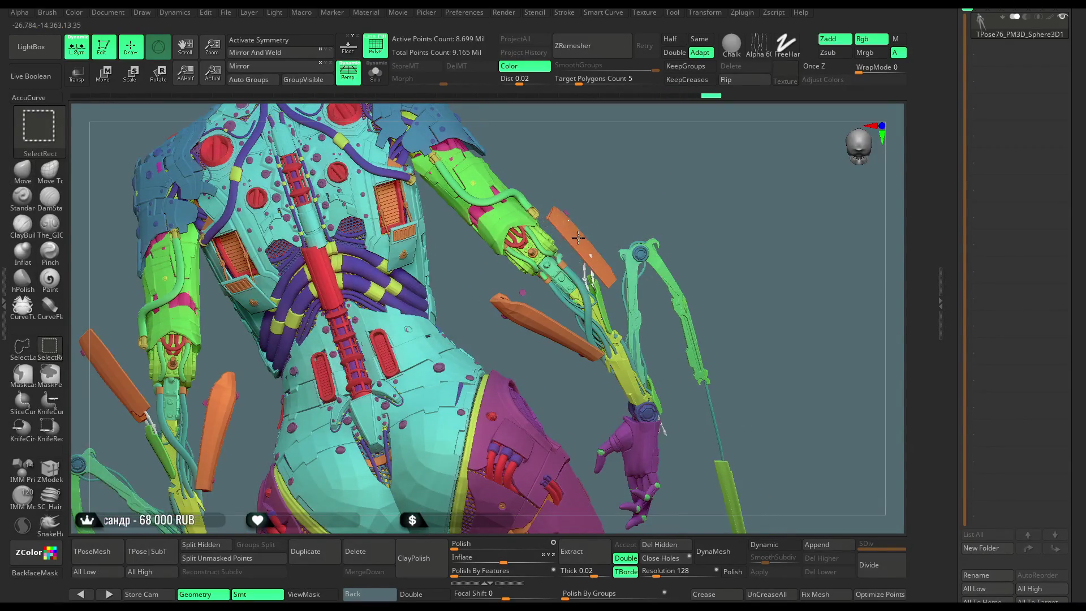
pyautogui.hotkey('ctrl', 'z')
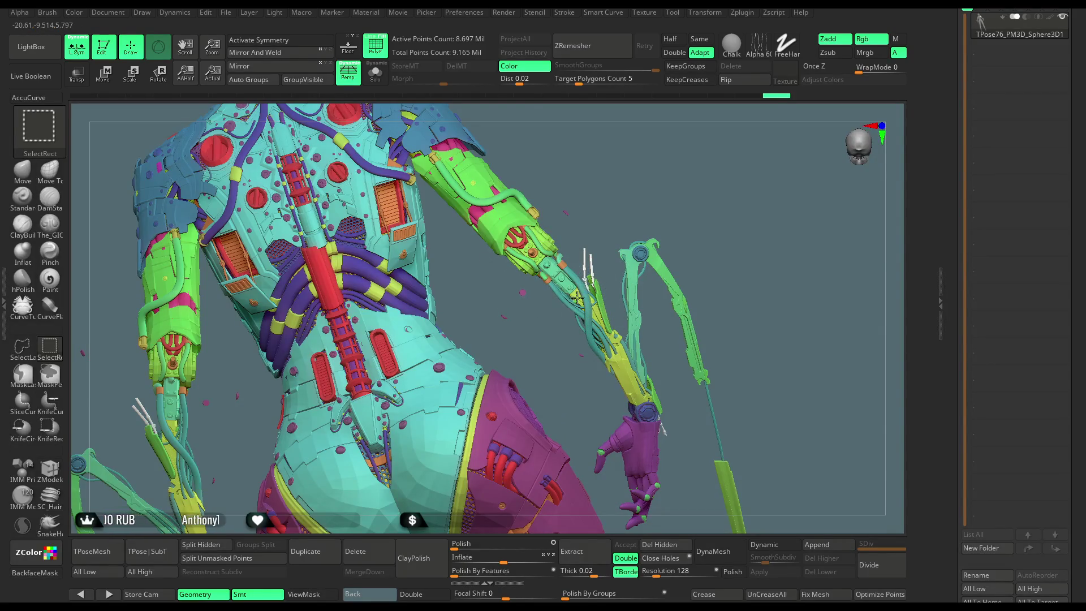
pyautogui.hotkey('ctrl', 'z')
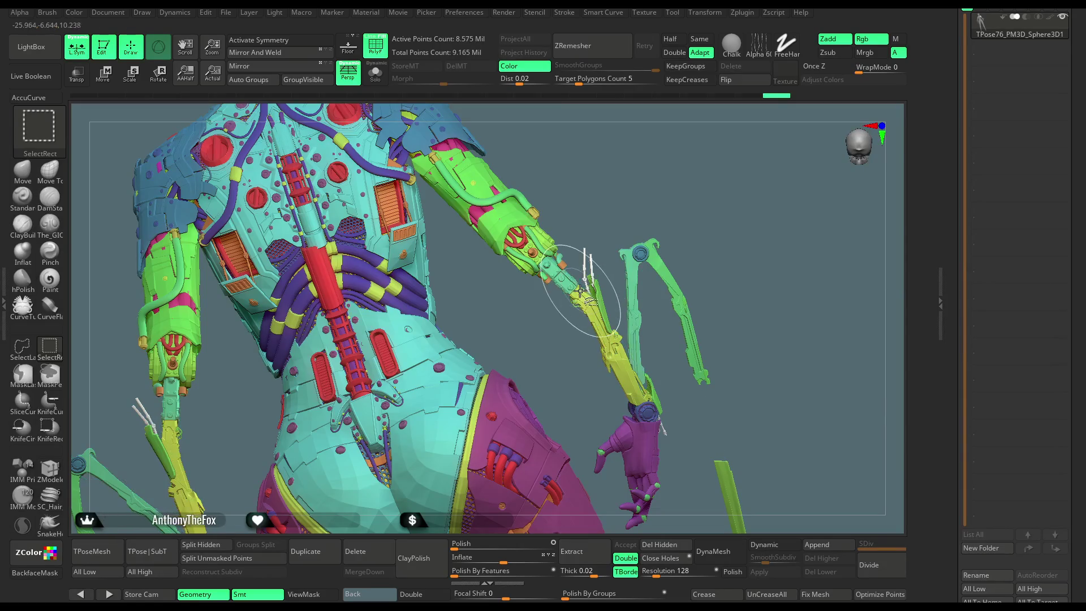
pyautogui.hotkey('ctrl', 'z')
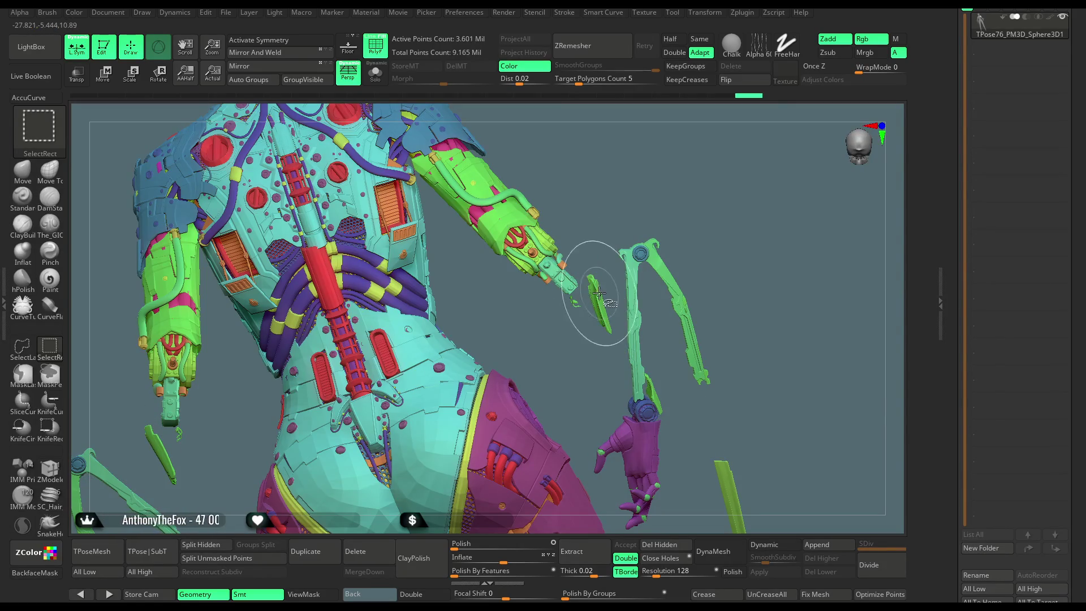
pyautogui.hotkey('ctrl', 'z')
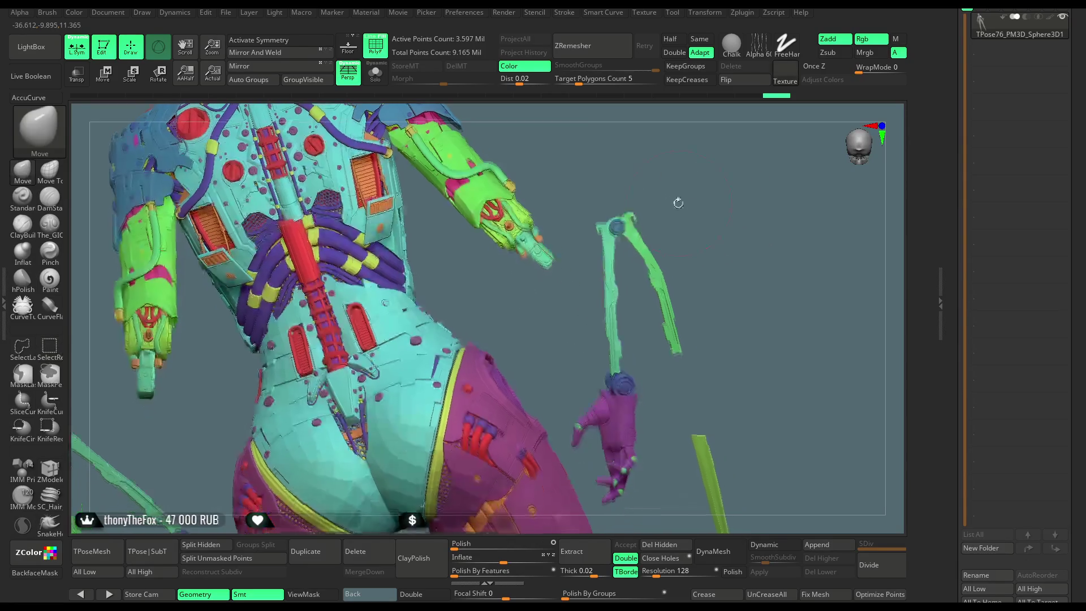
# Hide the forearm-tip piece, the green fingertip pieces and both floating purple hands
pyautogui.hotkey('ctrl', 'shift')
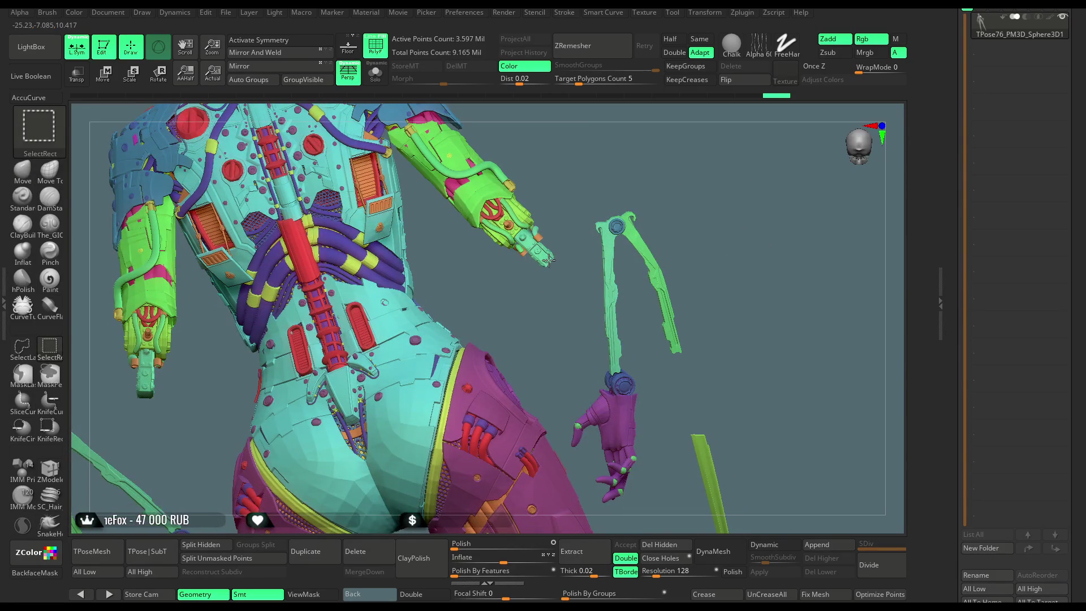
pyautogui.keyDown('ctrl'); pyautogui.keyDown('alt'); pyautogui.keyDown('shift'); pyautogui.click(549, 260); pyautogui.keyUp('shift'); pyautogui.keyUp('alt'); pyautogui.keyUp('ctrl')
pyautogui.moveTo(559, 236); pyautogui.dragTo(604, 371)
pyautogui.hotkey('ctrl', 'shift')
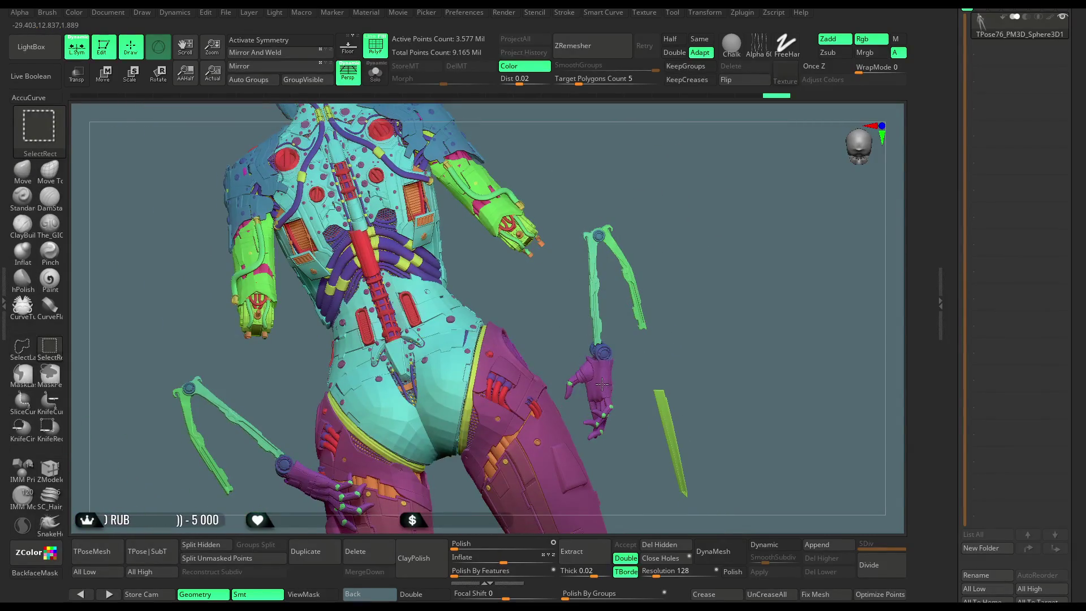
pyautogui.keyDown('ctrl'); pyautogui.keyDown('alt'); pyautogui.keyDown('shift'); pyautogui.click(597, 385); pyautogui.keyUp('shift'); pyautogui.keyUp('alt'); pyautogui.keyUp('ctrl')
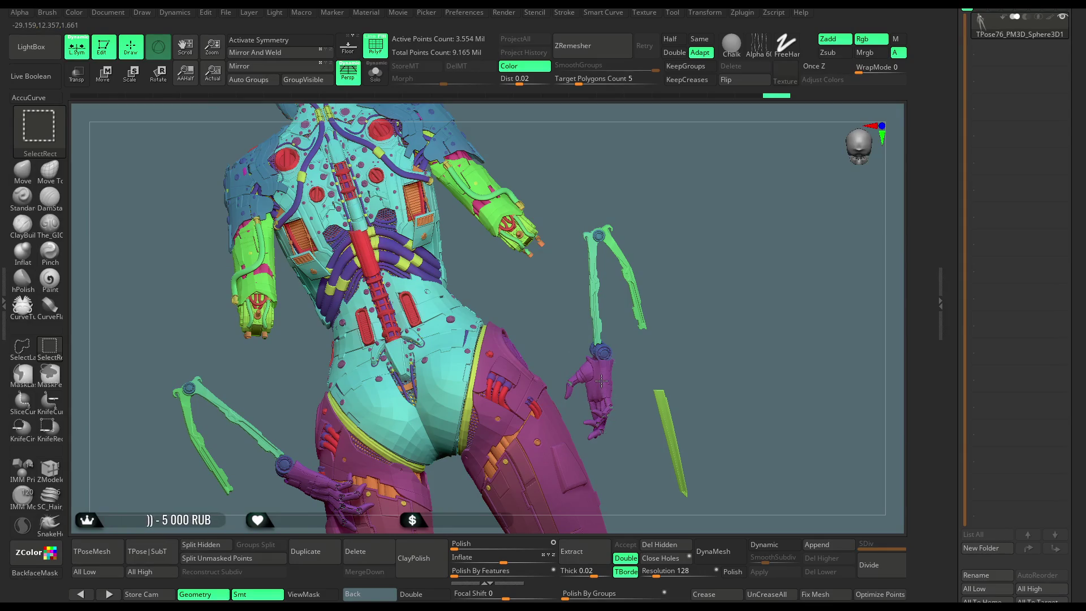
pyautogui.keyDown('ctrl'); pyautogui.keyDown('alt'); pyautogui.keyDown('shift'); pyautogui.click(601, 384); pyautogui.keyUp('shift'); pyautogui.keyUp('alt'); pyautogui.keyUp('ctrl')
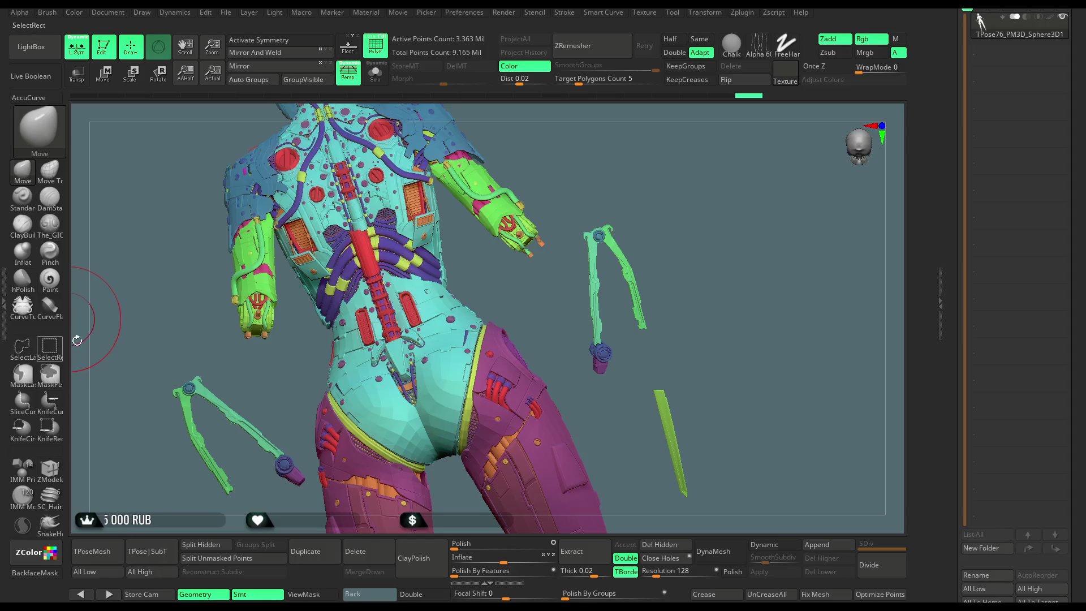
# Hide the floating arm piece on the right with SelectLasso
pyautogui.click(22, 346)
pyautogui.moveTo(622, 179)
pyautogui.keyDown('ctrl'); pyautogui.keyDown('alt'); pyautogui.keyDown('shift'); pyautogui.mouseDown()
pyautogui.moveTo(569, 215)
pyautogui.moveTo(565, 360)
pyautogui.moveTo(658, 508)
pyautogui.moveTo(735, 339)
pyautogui.moveTo(675, 240)
pyautogui.moveTo(646, 241)
pyautogui.moveTo(655, 237)
pyautogui.moveTo(613, 211)
pyautogui.moveTo(677, 345)
pyautogui.moveTo(652, 305)
pyautogui.mouseUp(); pyautogui.keyUp('shift'); pyautogui.keyUp('alt'); pyautogui.keyUp('ctrl')
pyautogui.moveTo(645, 261)
pyautogui.mouseDown()
pyautogui.moveTo(645, 247)
pyautogui.moveTo(649, 279)
pyautogui.moveTo(613, 216)
pyautogui.moveTo(629, 215)
pyautogui.mouseUp()
pyautogui.hotkey('ctrl', 'shift')
# Reveal every hidden part and turn on Transp, zooming in on the bladed arm
pyautogui.moveTo(655, 248)
pyautogui.keyDown('ctrl'); pyautogui.keyDown('shift'); pyautogui.mouseDown()
pyautogui.moveTo(507, 298)
pyautogui.moveTo(548, 451)
pyautogui.moveTo(386, 236)
pyautogui.mouseUp(); pyautogui.keyUp('shift'); pyautogui.keyUp('ctrl')
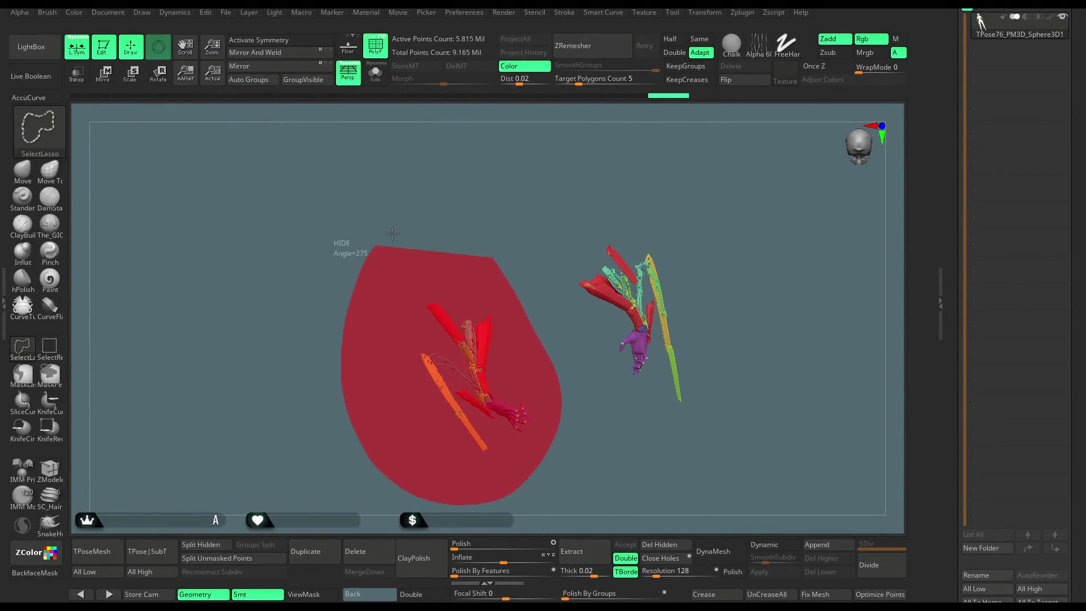
pyautogui.hotkey('ctrl', 'h')
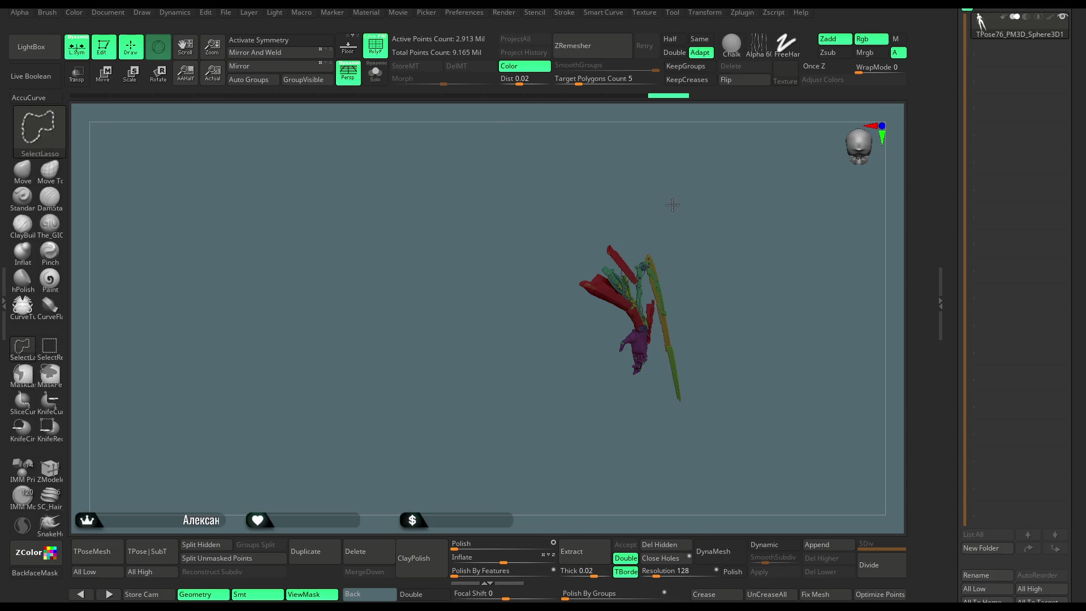
pyautogui.keyDown('ctrl'); pyautogui.keyDown('shift'); pyautogui.click(672, 205); pyautogui.keyUp('shift'); pyautogui.keyUp('ctrl')
pyautogui.moveTo(671, 205)
pyautogui.mouseDown()
pyautogui.moveTo(632, 211)
pyautogui.moveTo(642, 206)
pyautogui.moveTo(665, 257)
pyautogui.moveTo(486, 220)
pyautogui.mouseUp()
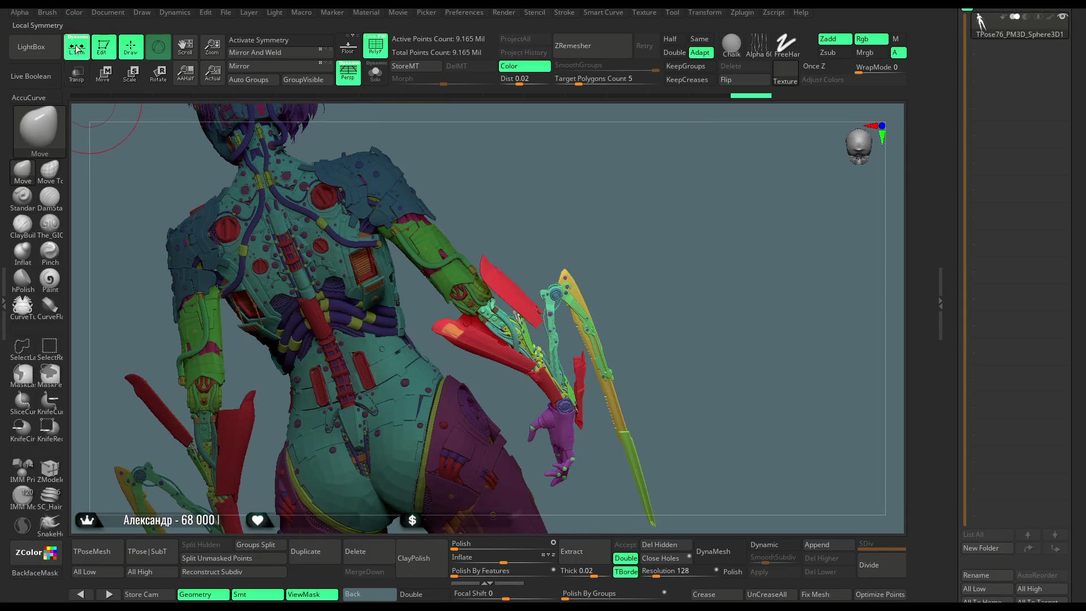
pyautogui.click(76, 74)
pyautogui.moveTo(572, 196)
pyautogui.mouseDown()
pyautogui.moveTo(576, 146)
pyautogui.moveTo(686, 177)
pyautogui.moveTo(451, 299)
pyautogui.moveTo(468, 260)
pyautogui.mouseUp()
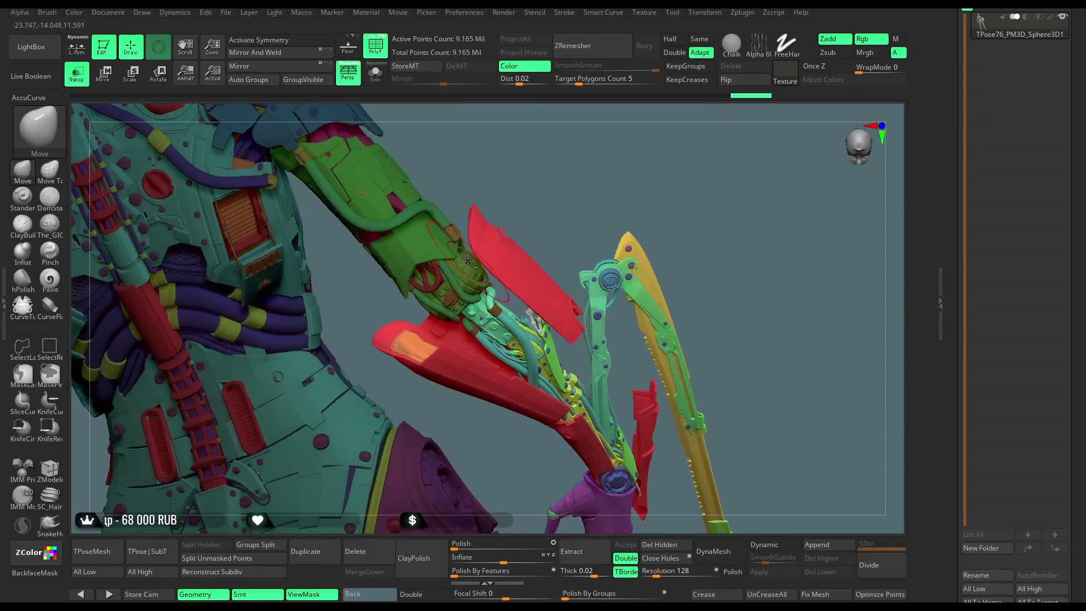
pyautogui.press('w')
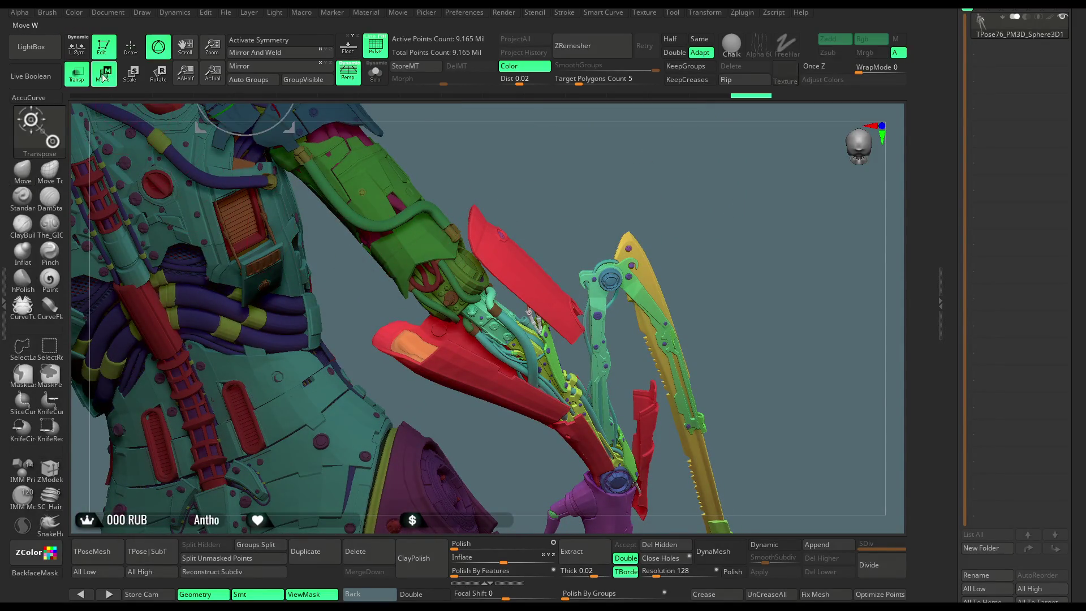
pyautogui.moveTo(605, 235)
pyautogui.mouseDown()
pyautogui.moveTo(625, 228)
pyautogui.moveTo(507, 305)
pyautogui.moveTo(533, 285)
pyautogui.mouseUp()
pyautogui.press('y')
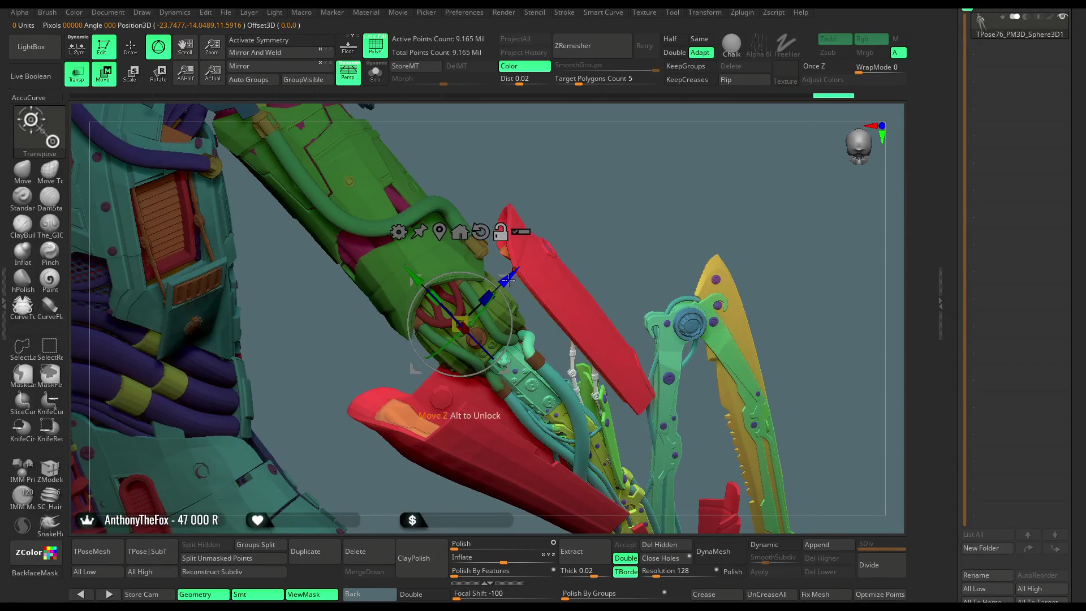
pyautogui.moveTo(445, 307); pyautogui.dragTo(524, 224)
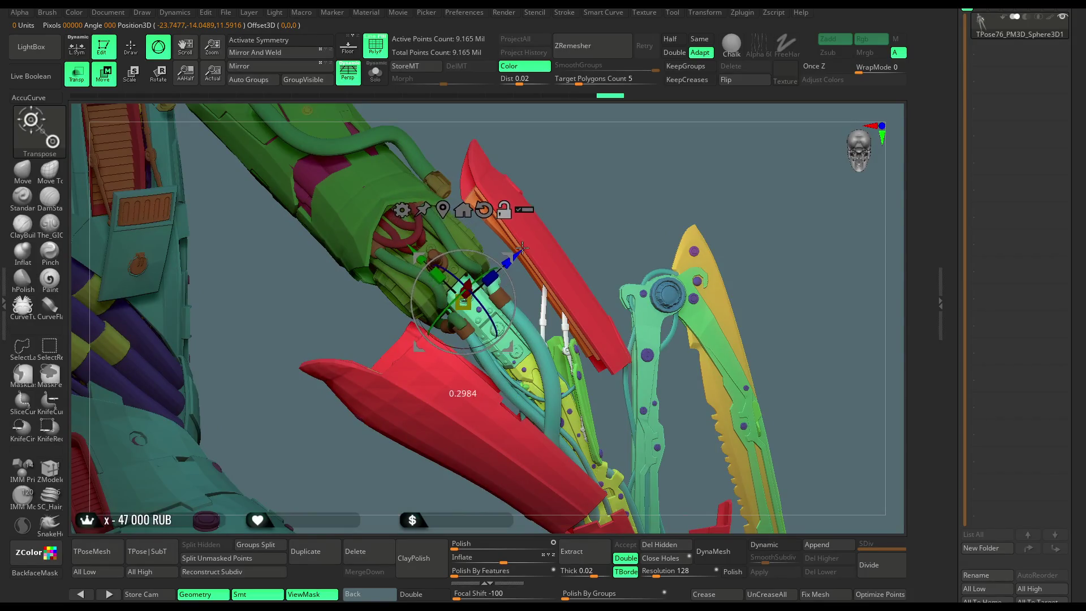
pyautogui.moveTo(591, 177); pyautogui.dragTo(580, 210)
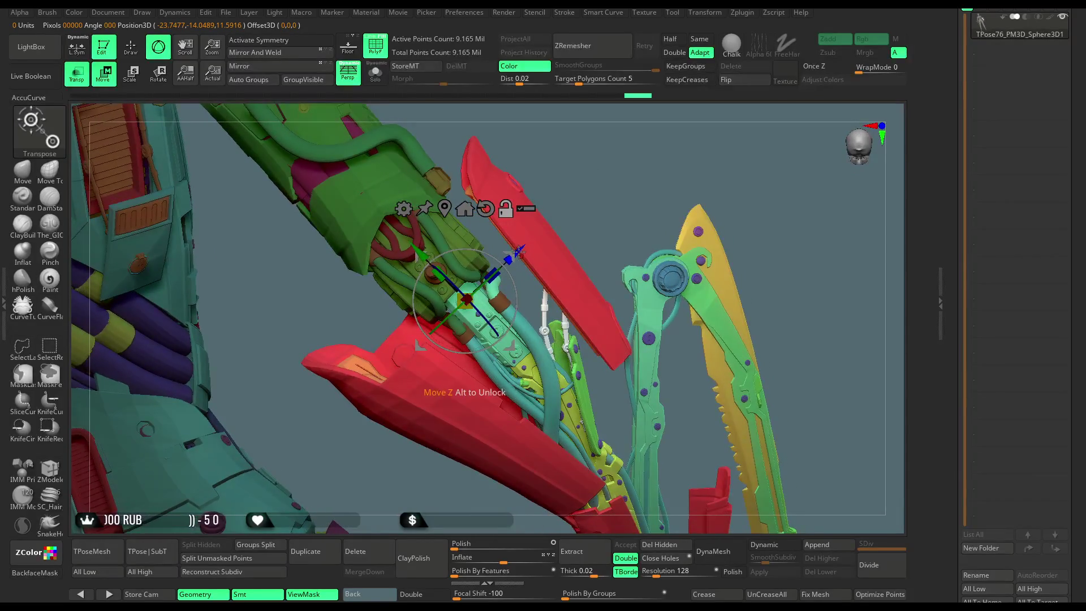
pyautogui.moveTo(435, 267); pyautogui.dragTo(492, 328)
pyautogui.moveTo(607, 205); pyautogui.dragTo(467, 441)
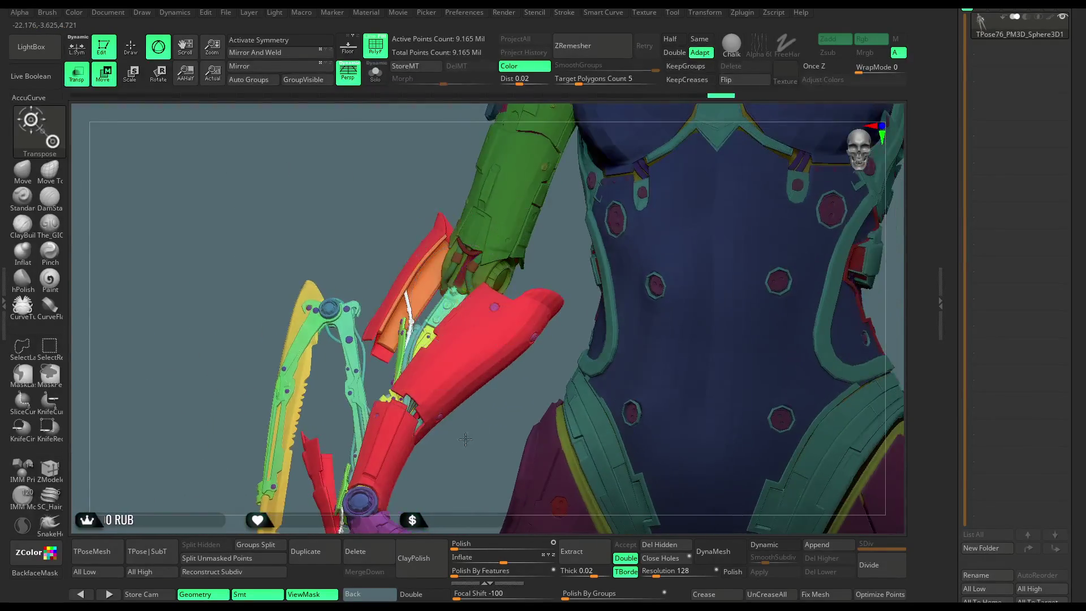
pyautogui.press('f')
pyautogui.moveTo(678, 148)
pyautogui.mouseDown()
pyautogui.moveTo(646, 144)
pyautogui.moveTo(692, 132)
pyautogui.moveTo(439, 314)
pyautogui.moveTo(530, 374)
pyautogui.moveTo(722, 115)
pyautogui.moveTo(566, 229)
pyautogui.mouseUp()
pyautogui.moveTo(653, 150); pyautogui.dragTo(519, 233)
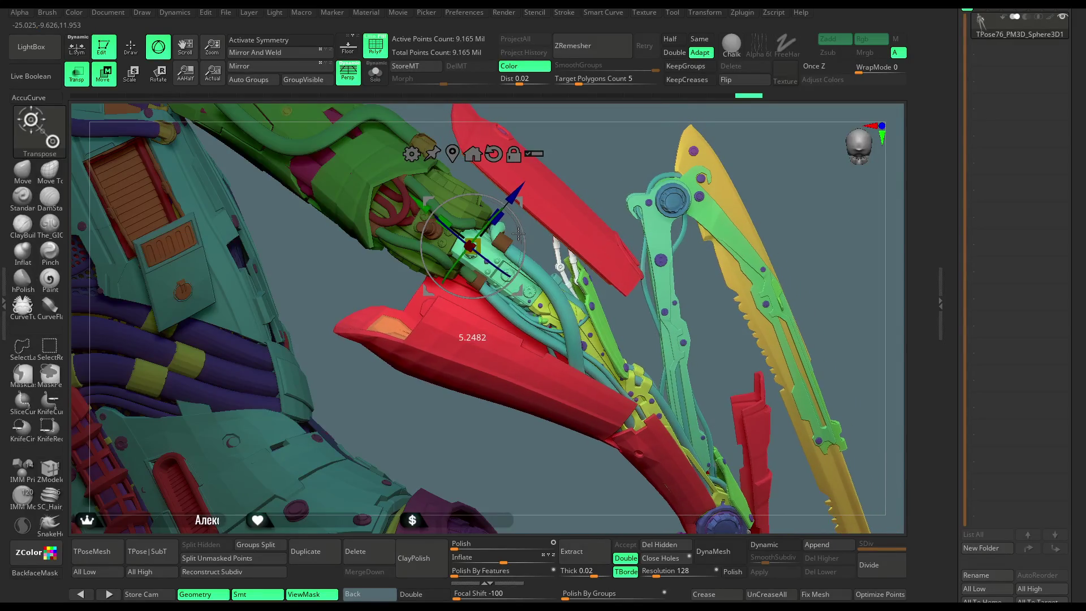
pyautogui.moveTo(757, 172)
pyautogui.mouseDown()
pyautogui.moveTo(715, 181)
pyautogui.moveTo(465, 313)
pyautogui.moveTo(652, 186)
pyautogui.mouseUp()
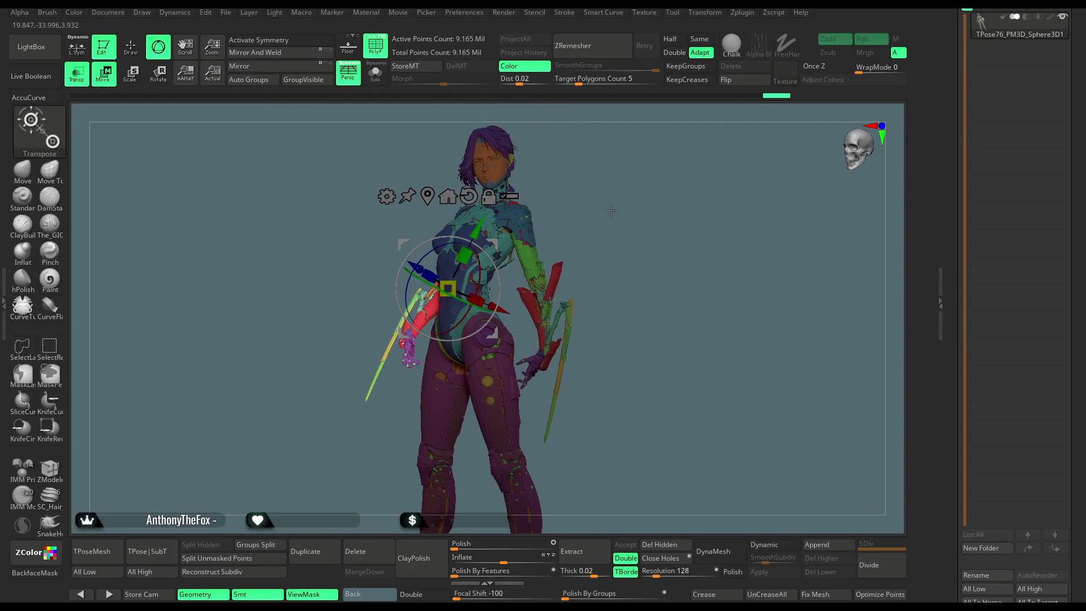
pyautogui.moveTo(681, 196)
pyautogui.mouseDown()
pyautogui.moveTo(656, 194)
pyautogui.moveTo(662, 299)
pyautogui.moveTo(680, 226)
pyautogui.moveTo(678, 305)
pyautogui.mouseUp()
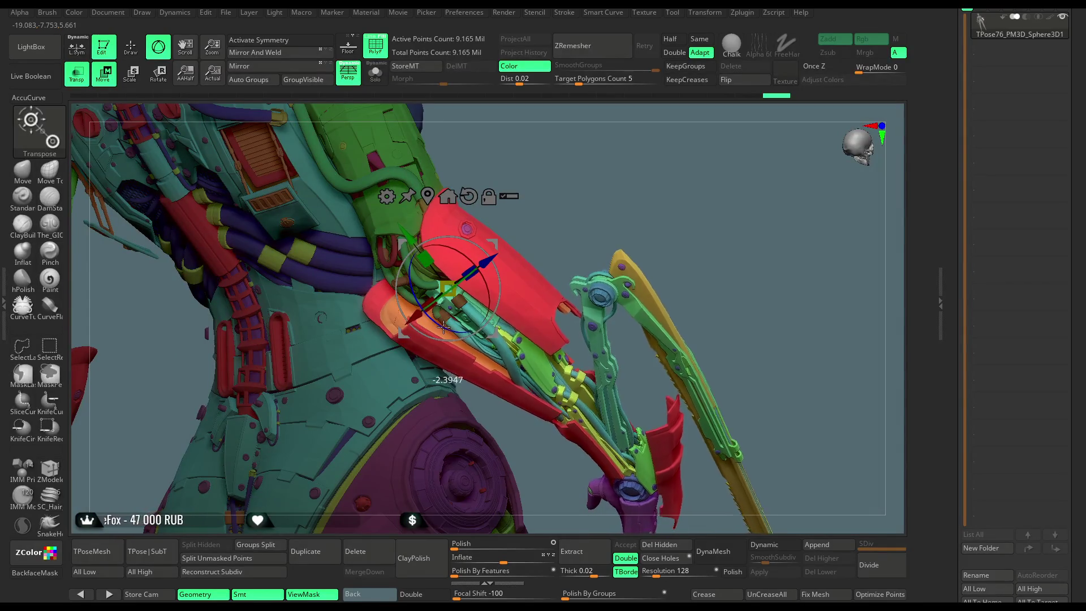
pyautogui.moveTo(650, 233)
pyautogui.keyDown('alt'); pyautogui.mouseDown()
pyautogui.moveTo(639, 188)
pyautogui.moveTo(705, 192)
pyautogui.moveTo(657, 210)
pyautogui.mouseUp(); pyautogui.keyUp('alt')
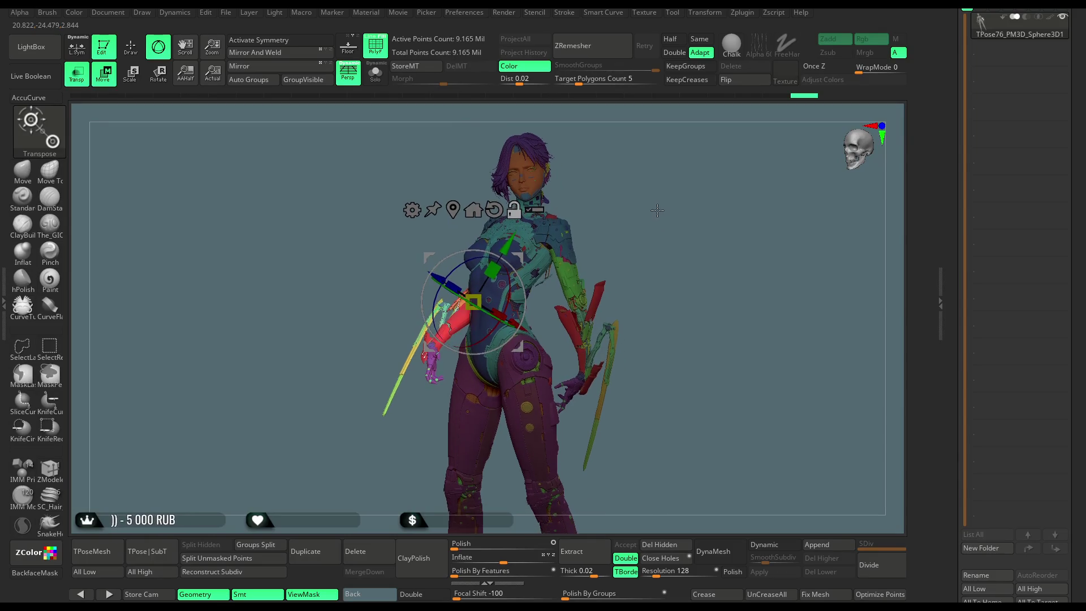
pyautogui.click(130, 48)
pyautogui.moveTo(594, 164)
pyautogui.mouseDown()
pyautogui.moveTo(669, 218)
pyautogui.moveTo(664, 204)
pyautogui.moveTo(667, 230)
pyautogui.moveTo(685, 230)
pyautogui.moveTo(669, 231)
pyautogui.moveTo(492, 370)
pyautogui.mouseUp()
pyautogui.press('ctrl')
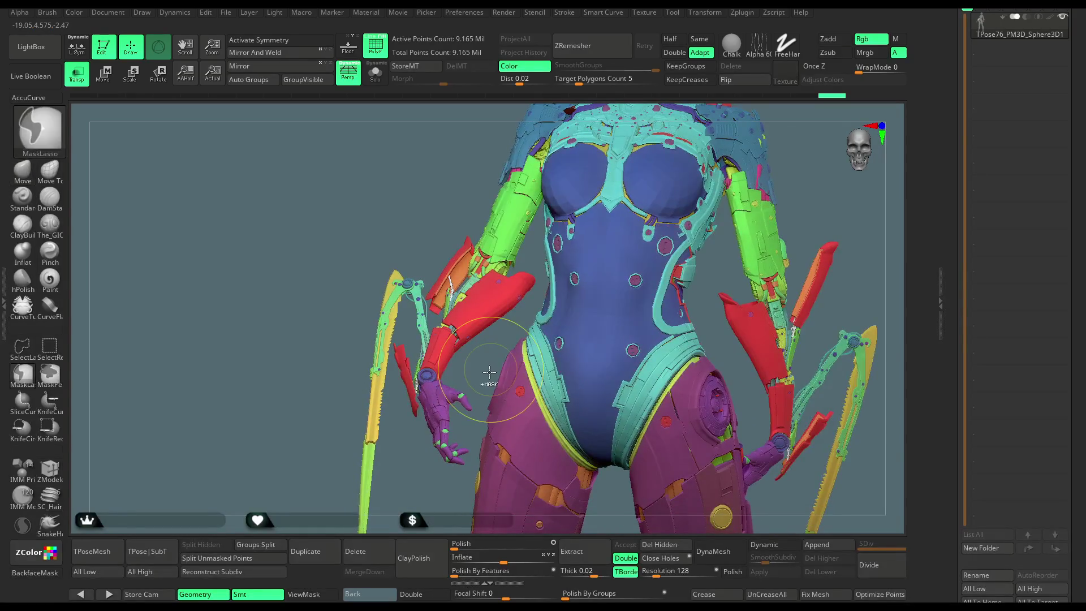
# Mask all with Ctrl+A, then rotate the red forearm, hand and saw slightly with the Transpose gizmo
pyautogui.hotkey('ctrl', 'a')
pyautogui.press('w')
pyautogui.click(448, 267)
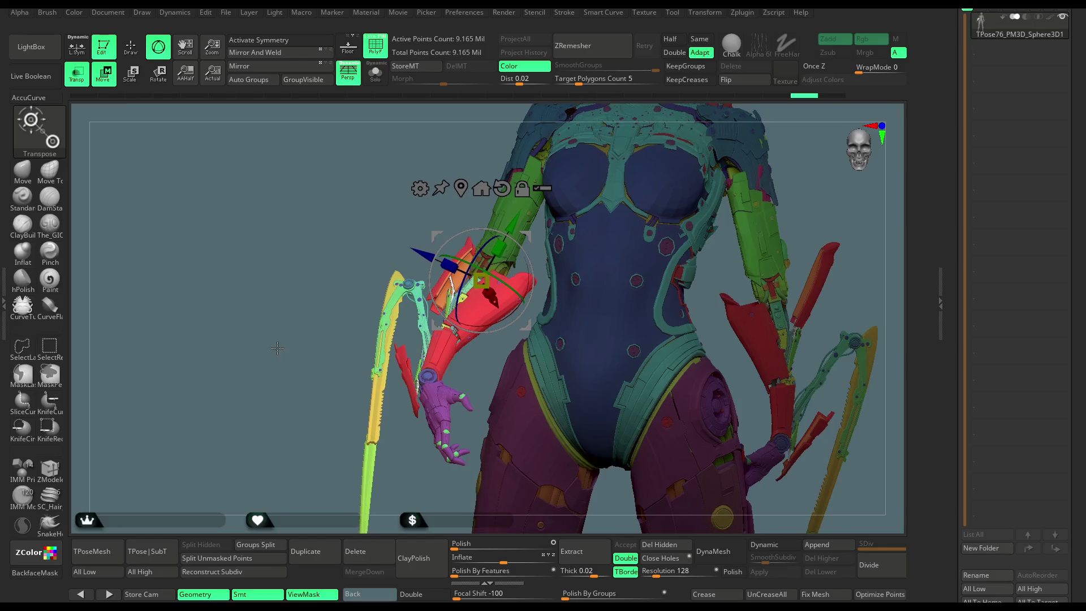
pyautogui.moveTo(505, 282)
pyautogui.mouseDown()
pyautogui.moveTo(518, 391)
pyautogui.moveTo(563, 506)
pyautogui.moveTo(474, 372)
pyautogui.mouseUp()
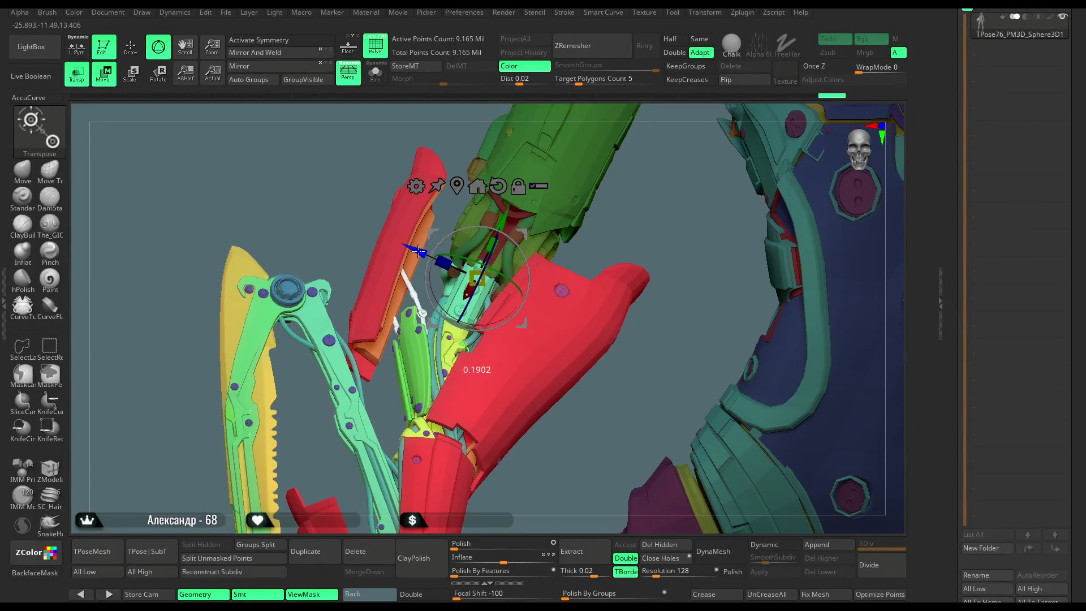
pyautogui.moveTo(574, 435)
pyautogui.mouseDown()
pyautogui.moveTo(516, 306)
pyautogui.moveTo(658, 138)
pyautogui.moveTo(638, 197)
pyautogui.moveTo(607, 202)
pyautogui.mouseUp()
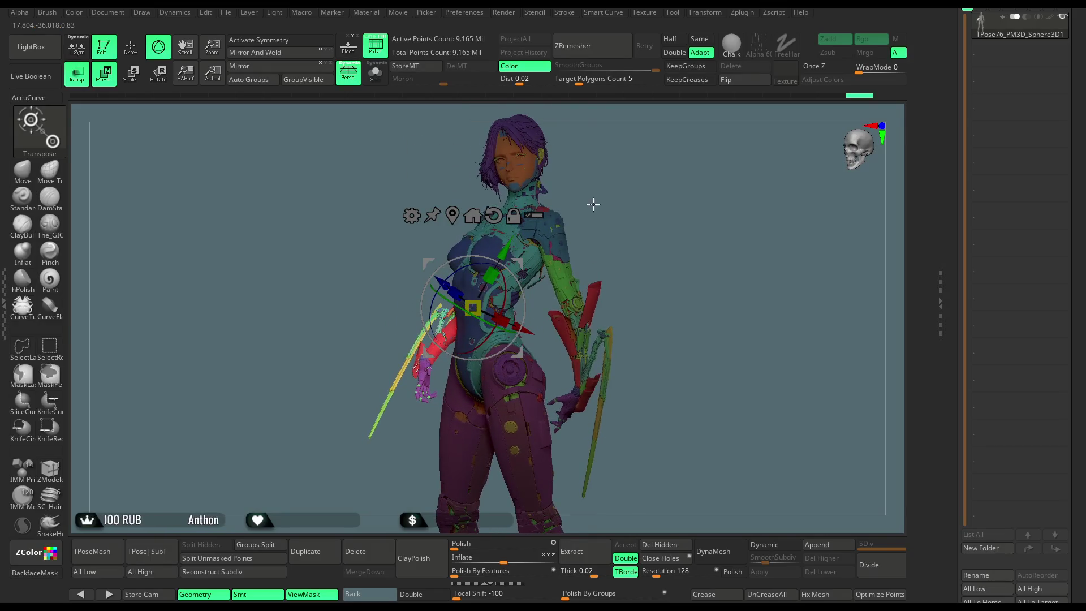
pyautogui.click(130, 46)
pyautogui.moveTo(616, 249)
pyautogui.mouseDown()
pyautogui.moveTo(639, 235)
pyautogui.moveTo(640, 212)
pyautogui.mouseUp()
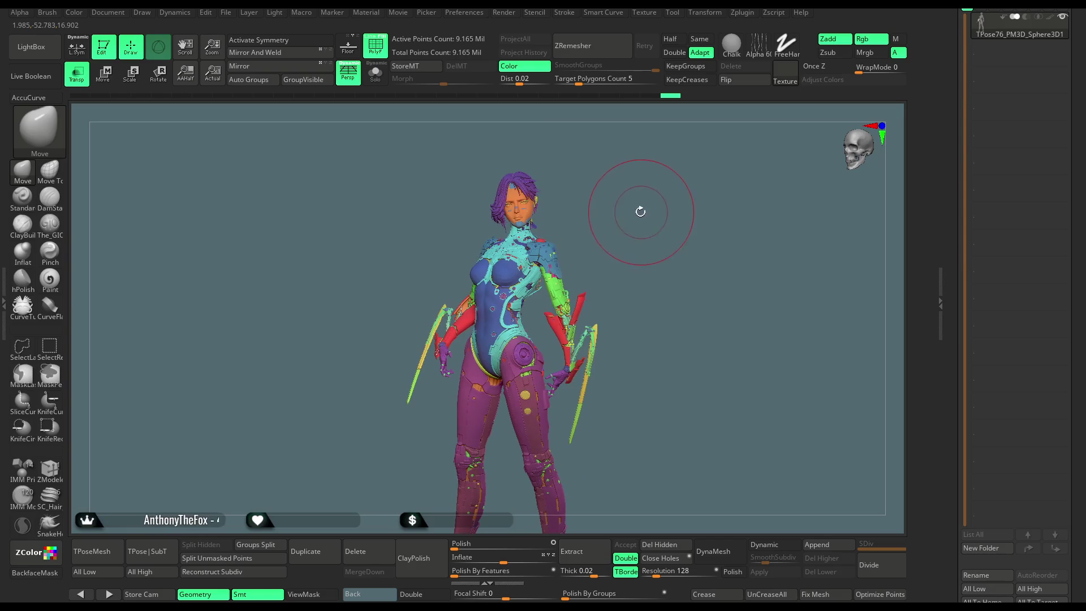
# Save the polygrouped T-pose project from the File menu with Ctrl+S
pyautogui.click(226, 13)
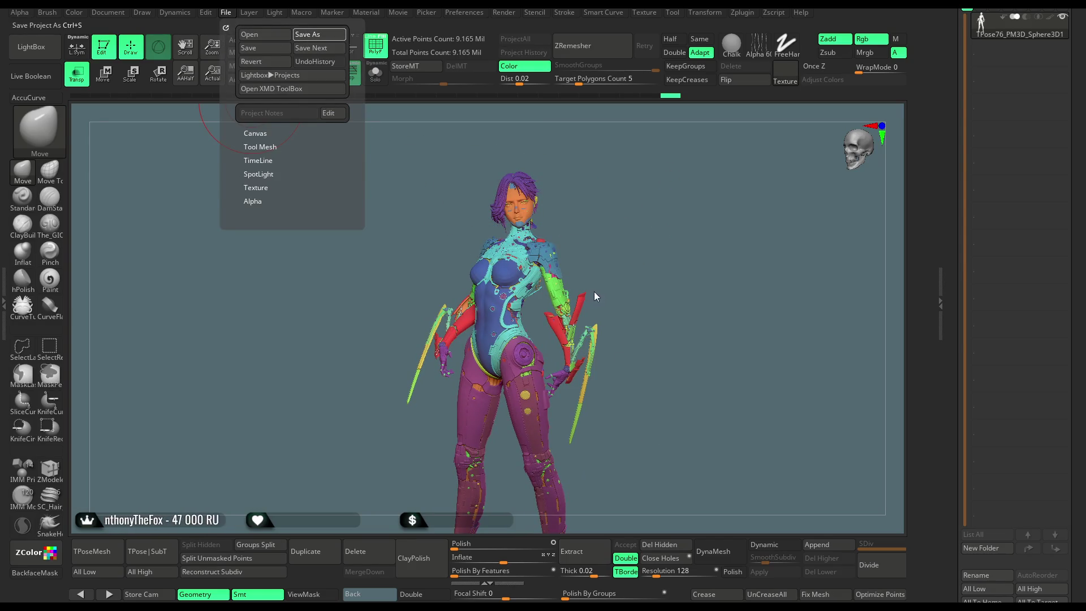
pyautogui.hotkey('ctrl', 's')
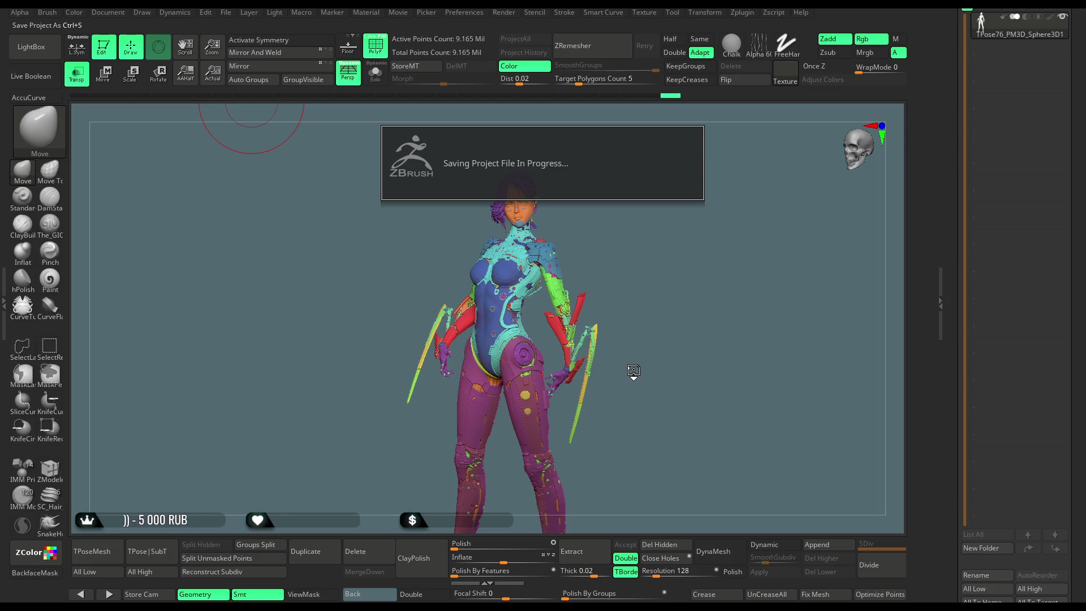
pyautogui.moveTo(635, 216); pyautogui.dragTo(634, 219)
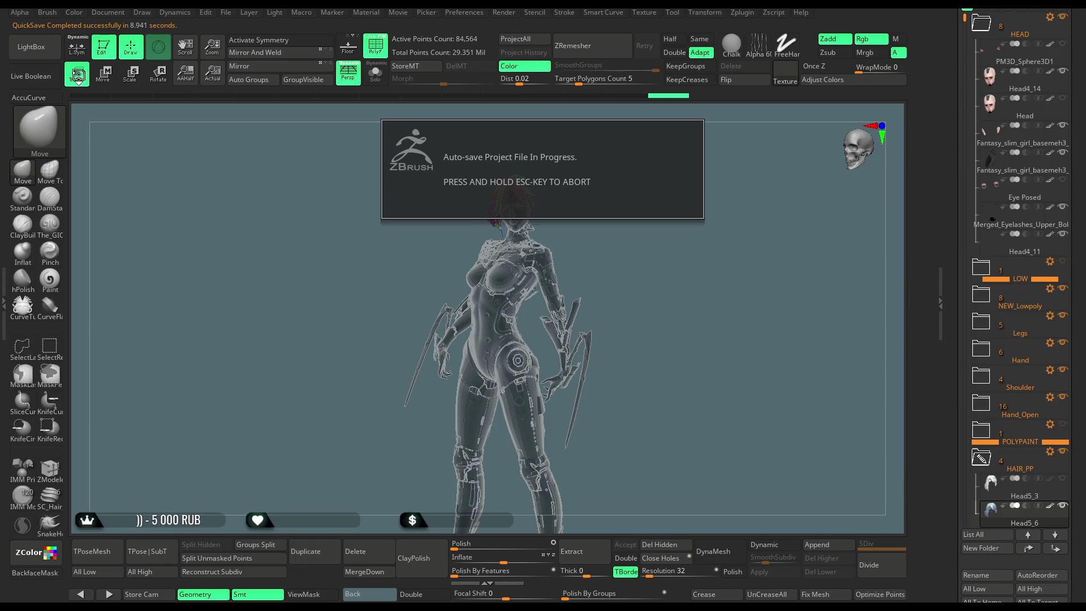
# Switch off Transp, check the posed armored character from a few angles, and open the File menu
pyautogui.click(78, 76)
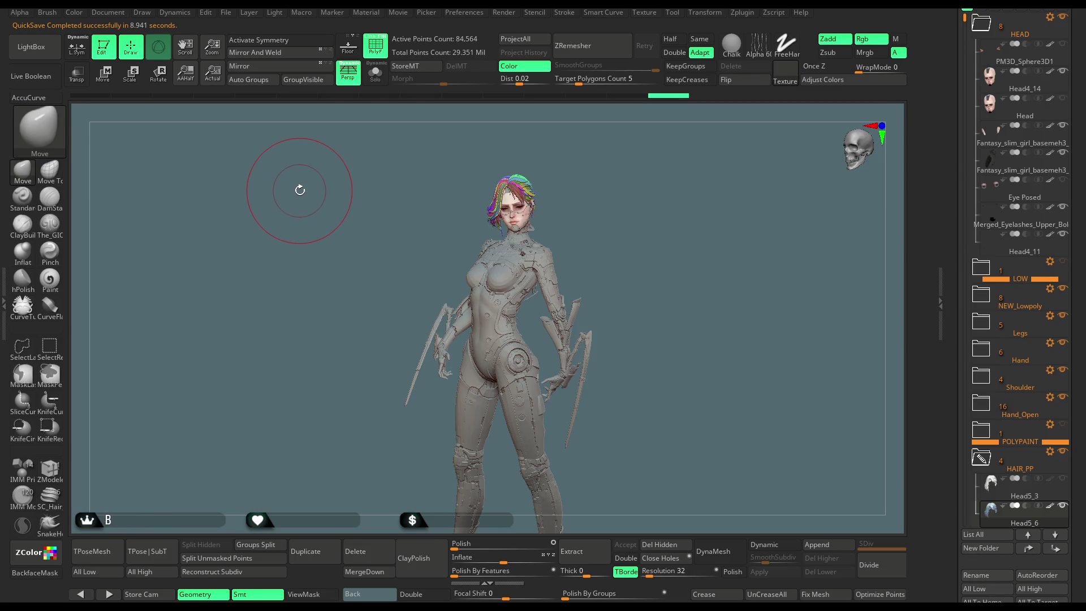
pyautogui.moveTo(300, 190); pyautogui.dragTo(370, 236)
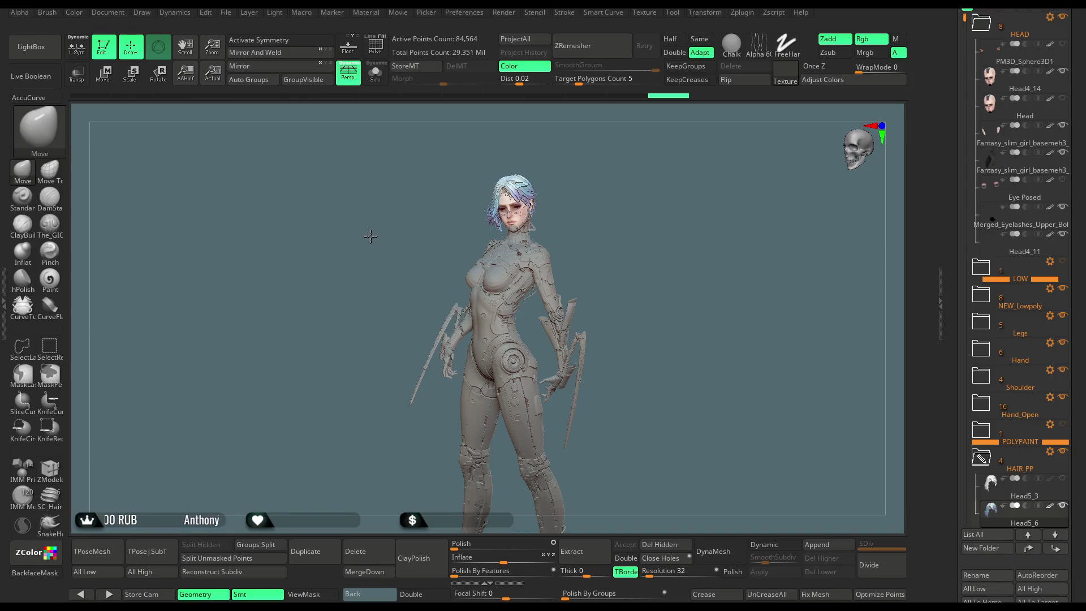
pyautogui.moveTo(623, 249)
pyautogui.mouseDown()
pyautogui.moveTo(633, 249)
pyautogui.moveTo(606, 187)
pyautogui.moveTo(606, 277)
pyautogui.moveTo(635, 279)
pyautogui.moveTo(622, 338)
pyautogui.mouseUp()
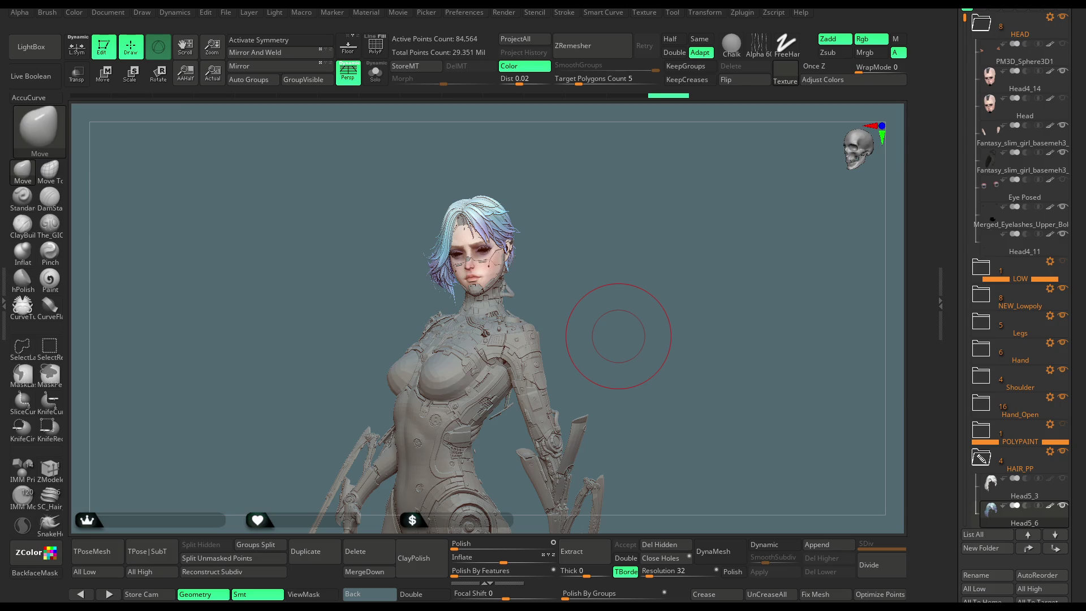
pyautogui.click(228, 14)
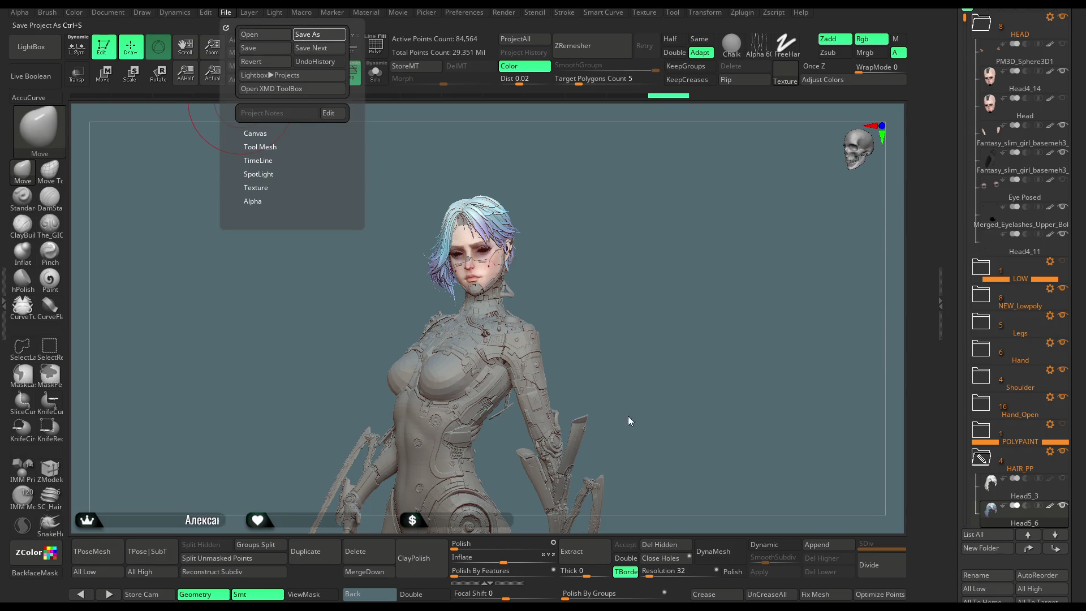
pyautogui.hotkey('ctrl', 's')
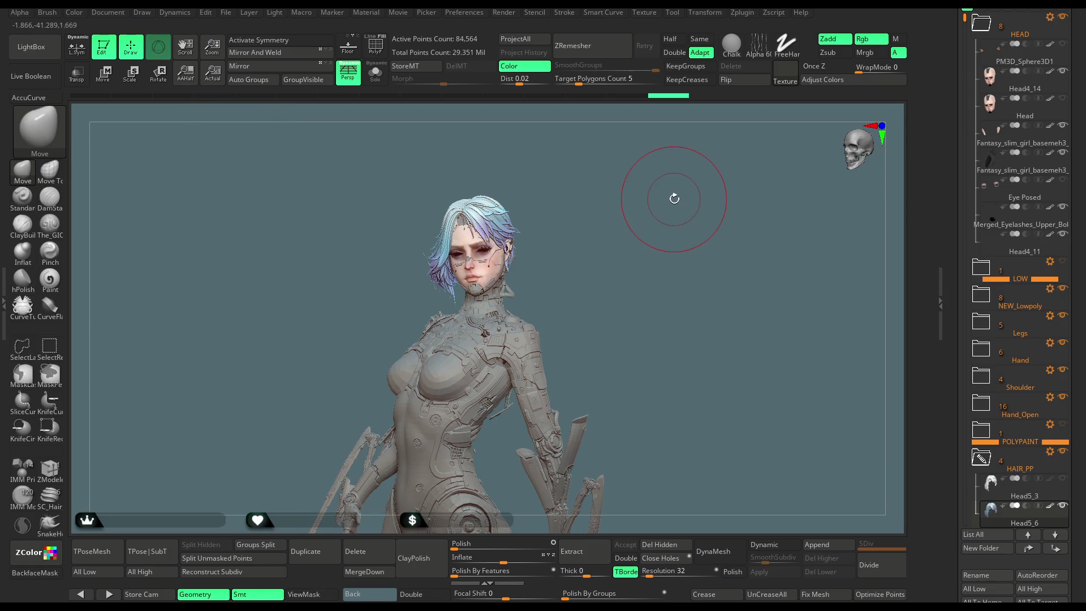
pyautogui.moveTo(625, 281)
pyautogui.keyDown('alt'); pyautogui.mouseDown()
pyautogui.moveTo(613, 177)
pyautogui.moveTo(607, 225)
pyautogui.moveTo(721, 209)
pyautogui.moveTo(643, 232)
pyautogui.moveTo(654, 234)
pyautogui.moveTo(645, 246)
pyautogui.moveTo(649, 235)
pyautogui.moveTo(631, 230)
pyautogui.mouseUp(); pyautogui.keyUp('alt')
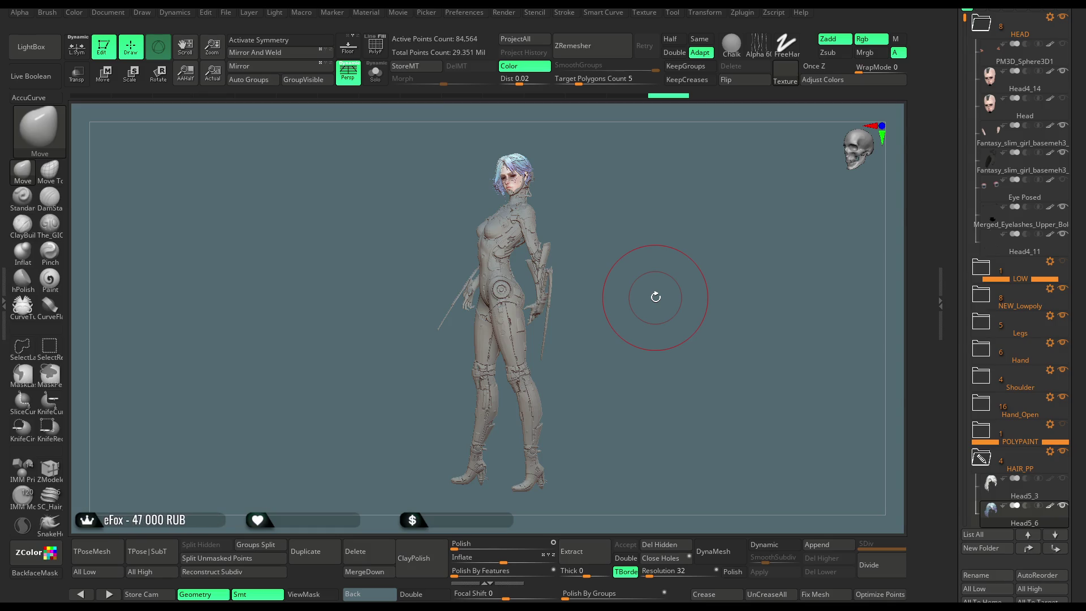
pyautogui.moveTo(630, 245); pyautogui.dragTo(645, 249)
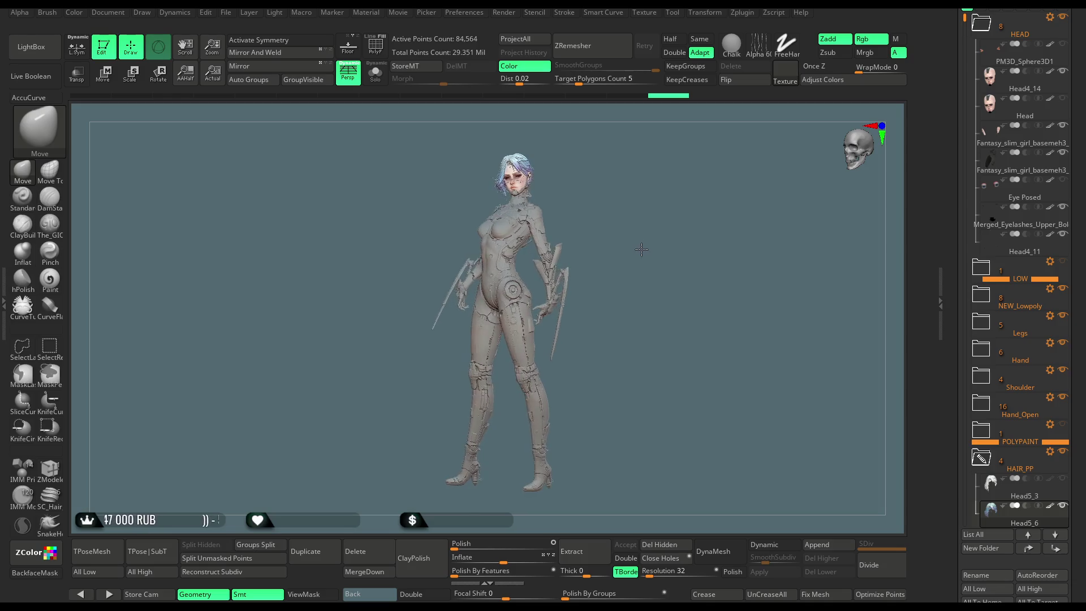
# Frame the character to fill the canvas, scroll the tray to the tool thumbnails, and pick TPose76_PM3D_Sphere3D1
pyautogui.moveTo(613, 206)
pyautogui.mouseDown()
pyautogui.moveTo(624, 220)
pyautogui.moveTo(615, 229)
pyautogui.mouseUp()
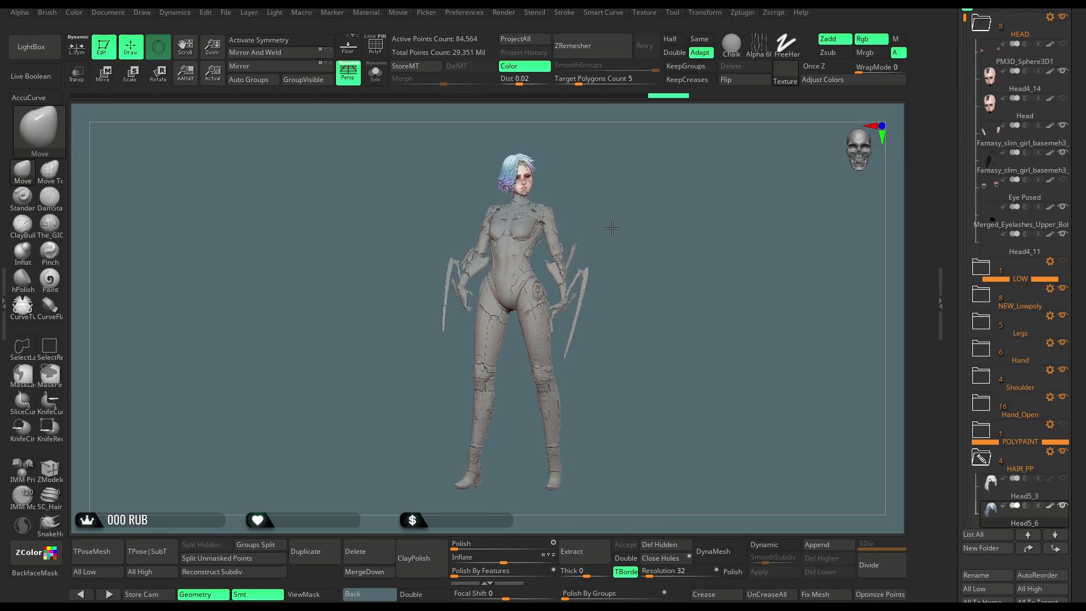
pyautogui.moveTo(609, 233); pyautogui.dragTo(605, 233)
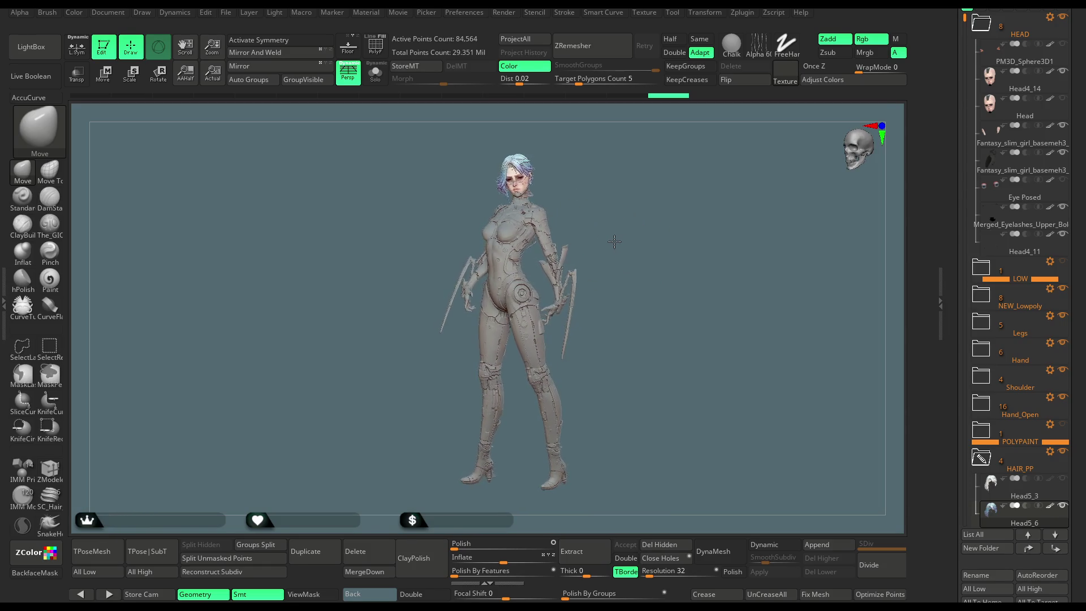
pyautogui.moveTo(626, 238)
pyautogui.mouseDown()
pyautogui.moveTo(672, 242)
pyautogui.moveTo(659, 233)
pyautogui.mouseUp()
pyautogui.moveTo(665, 252)
pyautogui.mouseDown()
pyautogui.moveTo(656, 238)
pyautogui.moveTo(676, 243)
pyautogui.mouseUp()
pyautogui.scroll(-5, 1081, 263)
pyautogui.scroll(10, 1083, 180)
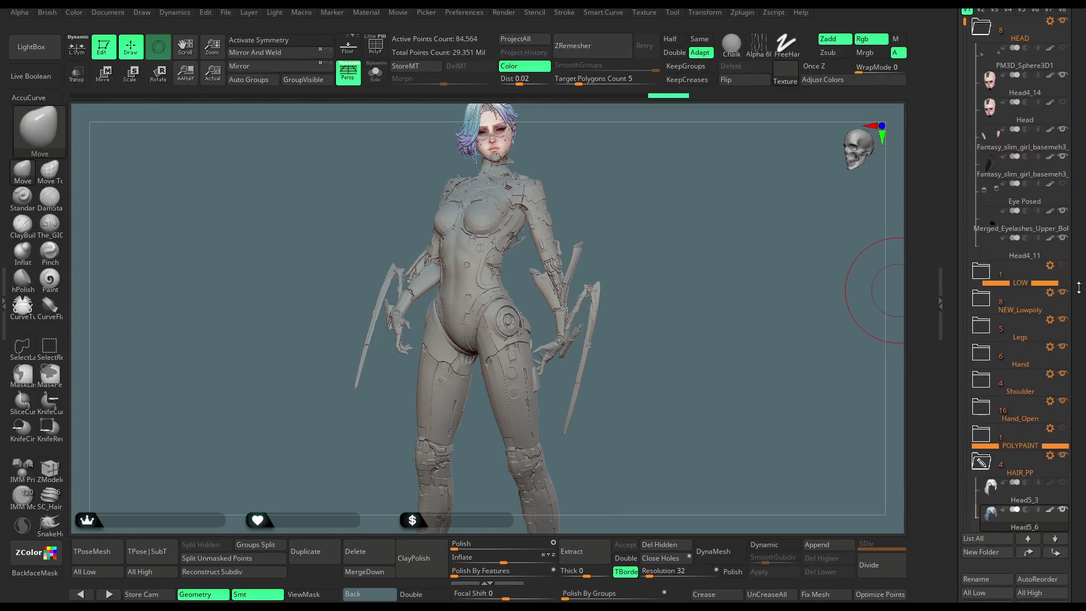
pyautogui.click(1057, 190)
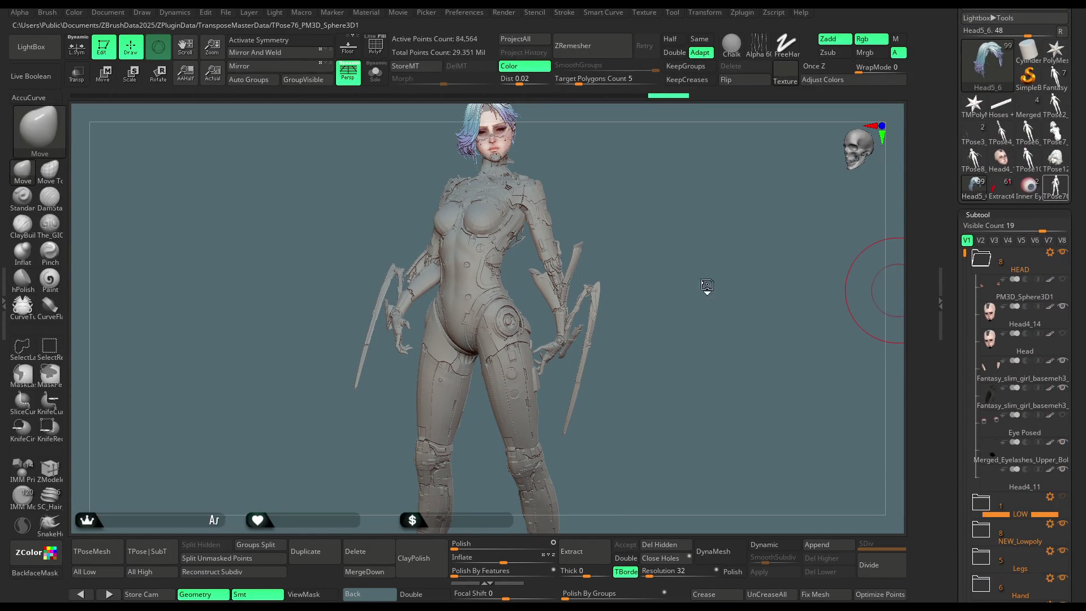
# Show TPose76_PM3D_Sphere3D1's polygroup colours with Shift+F and save the project with Ctrl+S
pyautogui.moveTo(683, 239)
pyautogui.mouseDown()
pyautogui.moveTo(673, 281)
pyautogui.moveTo(690, 226)
pyautogui.moveTo(727, 332)
pyautogui.moveTo(730, 266)
pyautogui.moveTo(717, 235)
pyautogui.moveTo(725, 261)
pyautogui.moveTo(671, 247)
pyautogui.moveTo(714, 250)
pyautogui.moveTo(755, 224)
pyautogui.moveTo(591, 179)
pyautogui.mouseUp()
pyautogui.hotkey('shift', 'f')
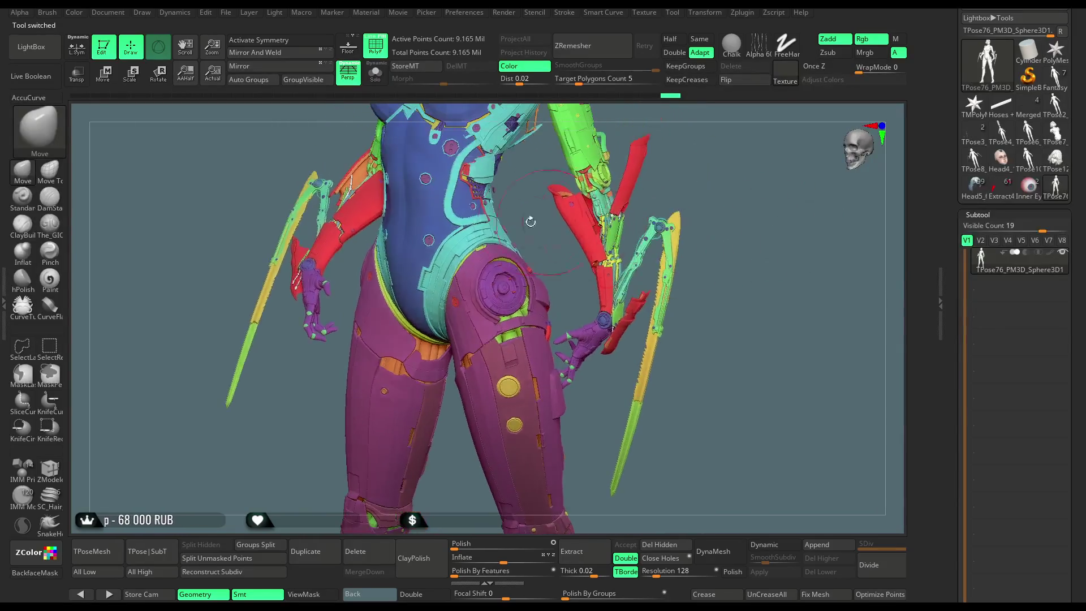
pyautogui.click(225, 12)
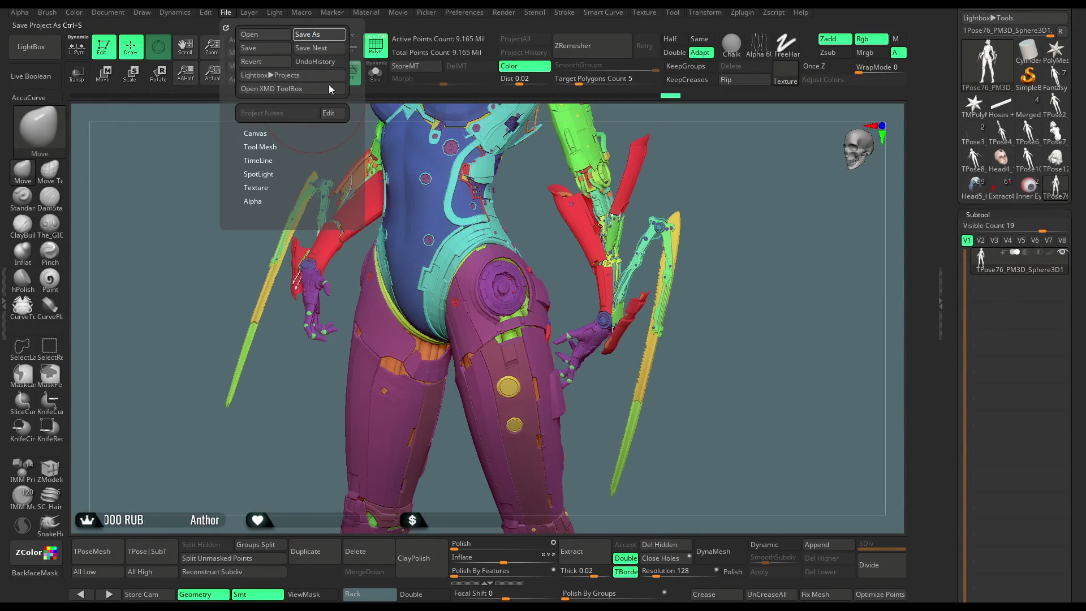
pyautogui.hotkey('ctrl', 's')
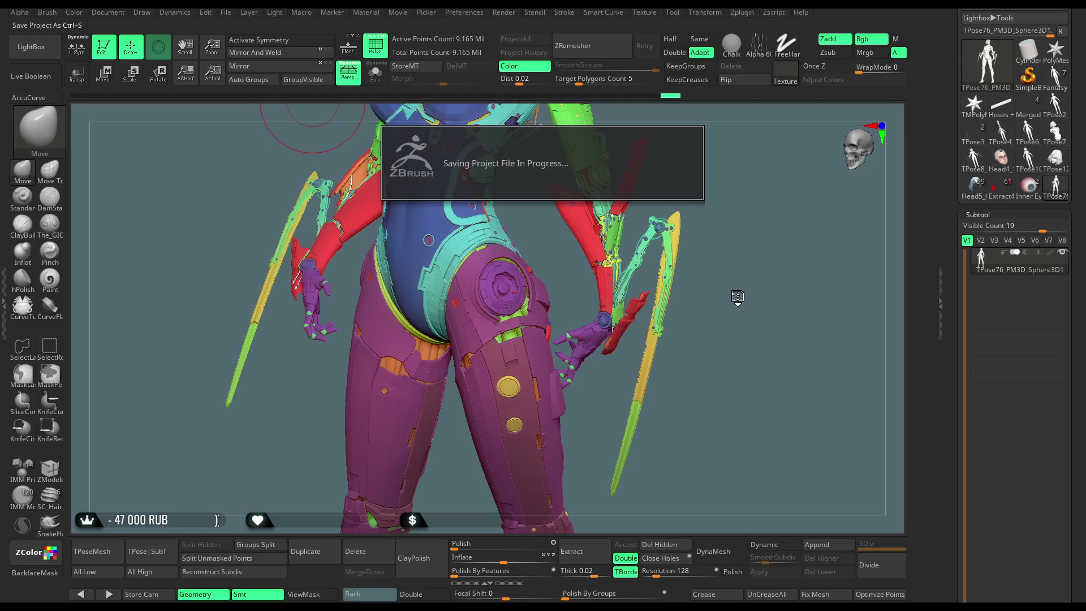
pyautogui.moveTo(737, 291)
pyautogui.keyDown('alt'); pyautogui.mouseDown()
pyautogui.moveTo(739, 405)
pyautogui.moveTo(718, 330)
pyautogui.moveTo(722, 310)
pyautogui.moveTo(744, 300)
pyautogui.moveTo(727, 311)
pyautogui.moveTo(747, 312)
pyautogui.moveTo(710, 332)
pyautogui.moveTo(761, 277)
pyautogui.moveTo(746, 312)
pyautogui.moveTo(707, 325)
pyautogui.mouseUp(); pyautogui.keyUp('alt')
pyautogui.hotkey('ctrl', 'shift')
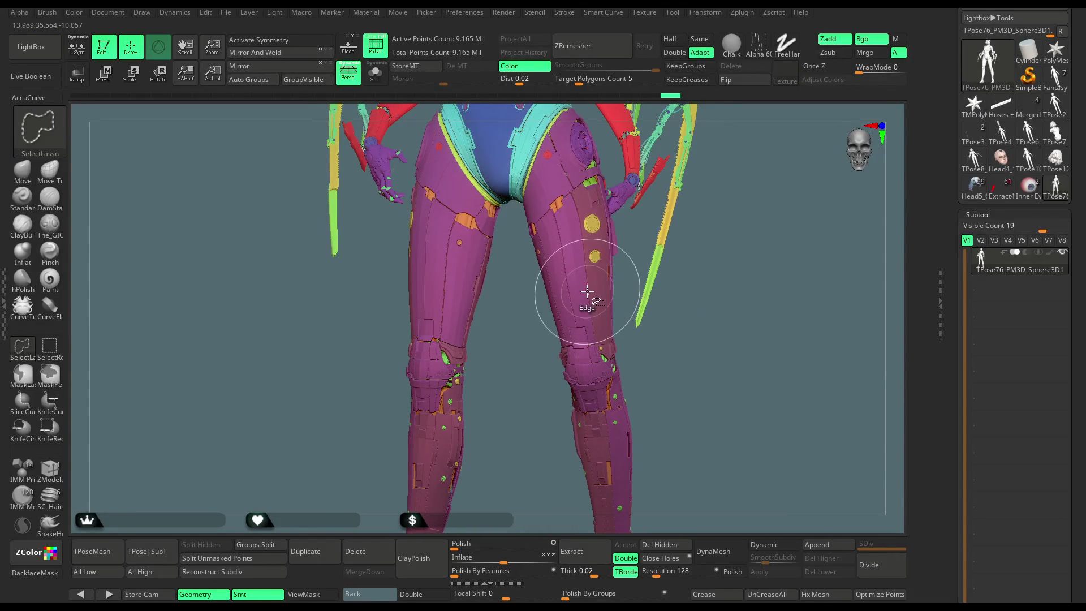
pyautogui.moveTo(645, 286)
pyautogui.mouseDown()
pyautogui.moveTo(663, 267)
pyautogui.moveTo(644, 274)
pyautogui.moveTo(645, 300)
pyautogui.moveTo(613, 303)
pyautogui.moveTo(629, 325)
pyautogui.moveTo(665, 342)
pyautogui.moveTo(652, 318)
pyautogui.moveTo(649, 332)
pyautogui.moveTo(647, 279)
pyautogui.moveTo(596, 303)
pyautogui.moveTo(650, 298)
pyautogui.moveTo(658, 266)
pyautogui.moveTo(682, 260)
pyautogui.moveTo(673, 300)
pyautogui.moveTo(662, 260)
pyautogui.moveTo(635, 287)
pyautogui.mouseUp()
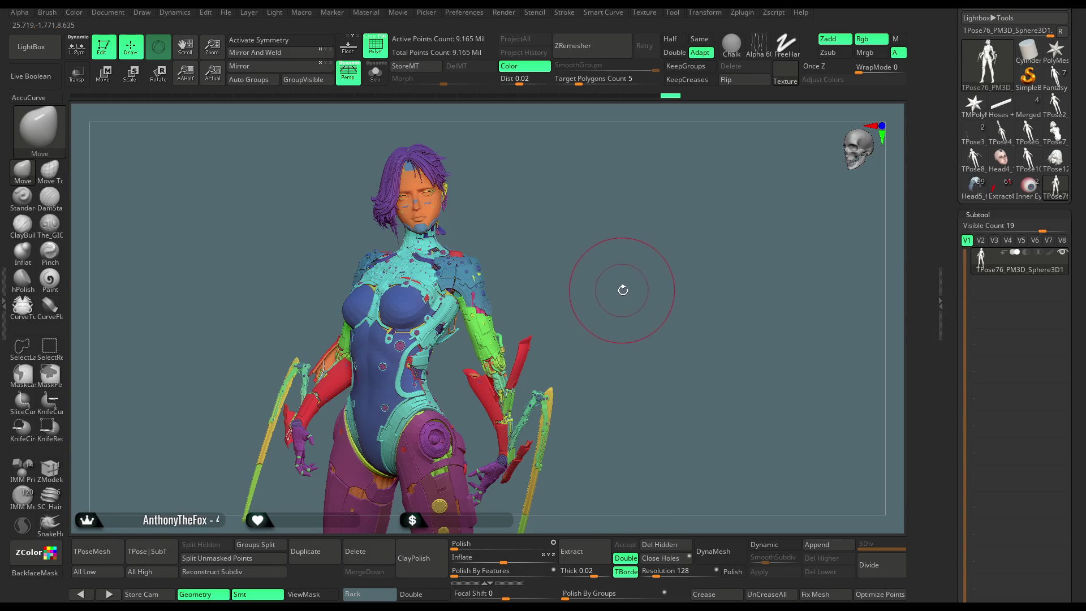
pyautogui.moveTo(621, 294)
pyautogui.mouseDown()
pyautogui.moveTo(635, 262)
pyautogui.moveTo(637, 363)
pyautogui.moveTo(659, 235)
pyautogui.moveTo(660, 322)
pyautogui.mouseUp()
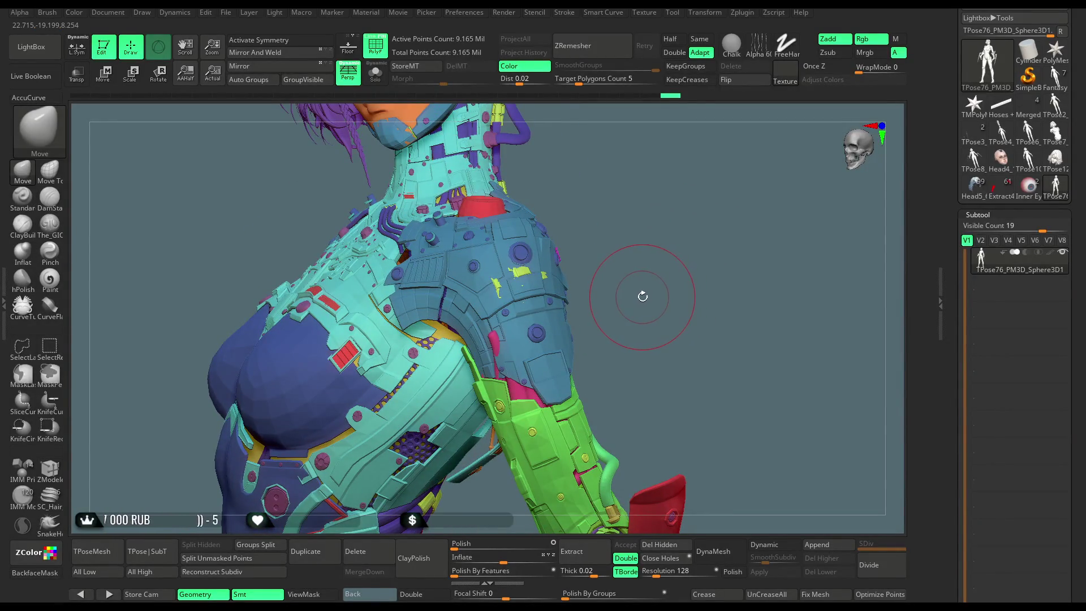
pyautogui.moveTo(639, 299)
pyautogui.mouseDown()
pyautogui.moveTo(759, 193)
pyautogui.moveTo(696, 230)
pyautogui.moveTo(687, 211)
pyautogui.moveTo(674, 266)
pyautogui.moveTo(649, 274)
pyautogui.moveTo(694, 223)
pyautogui.moveTo(720, 341)
pyautogui.mouseUp()
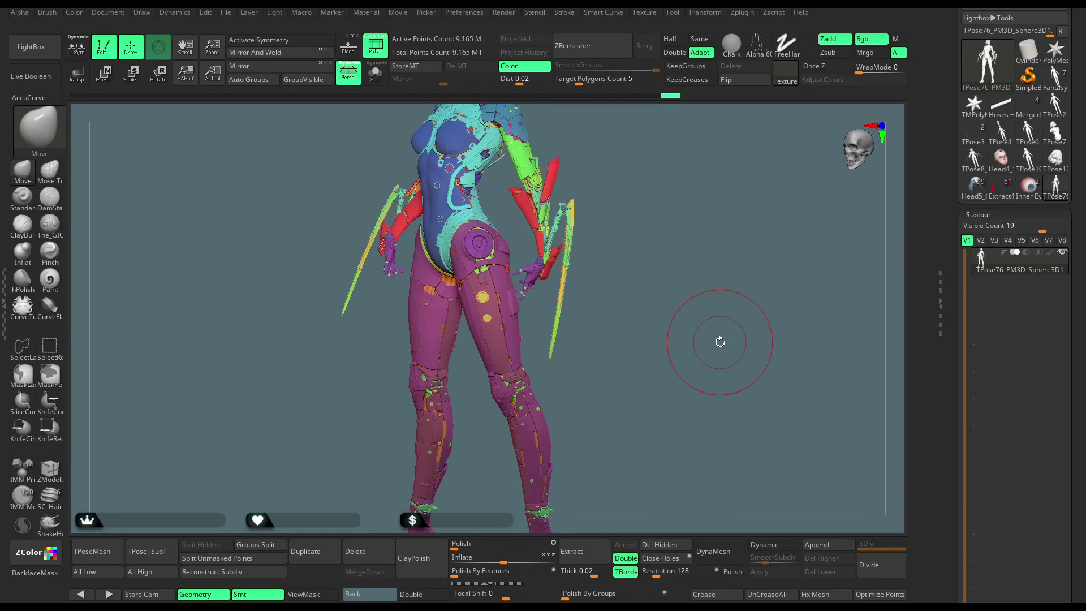
pyautogui.moveTo(684, 298)
pyautogui.mouseDown()
pyautogui.moveTo(690, 306)
pyautogui.moveTo(643, 314)
pyautogui.moveTo(722, 304)
pyautogui.moveTo(652, 349)
pyautogui.moveTo(662, 310)
pyautogui.moveTo(669, 354)
pyautogui.mouseUp()
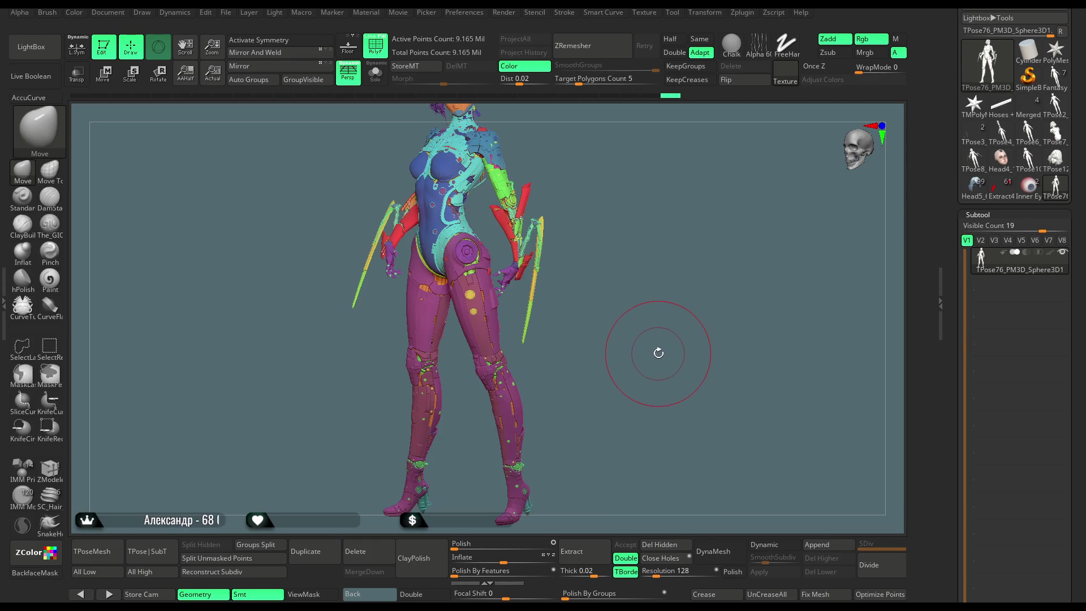
# Rotate around the full polygrouped character, then isolate the orange inner leg-muscle parts
pyautogui.moveTo(656, 350)
pyautogui.mouseDown()
pyautogui.moveTo(660, 338)
pyautogui.moveTo(667, 445)
pyautogui.moveTo(699, 286)
pyautogui.mouseUp()
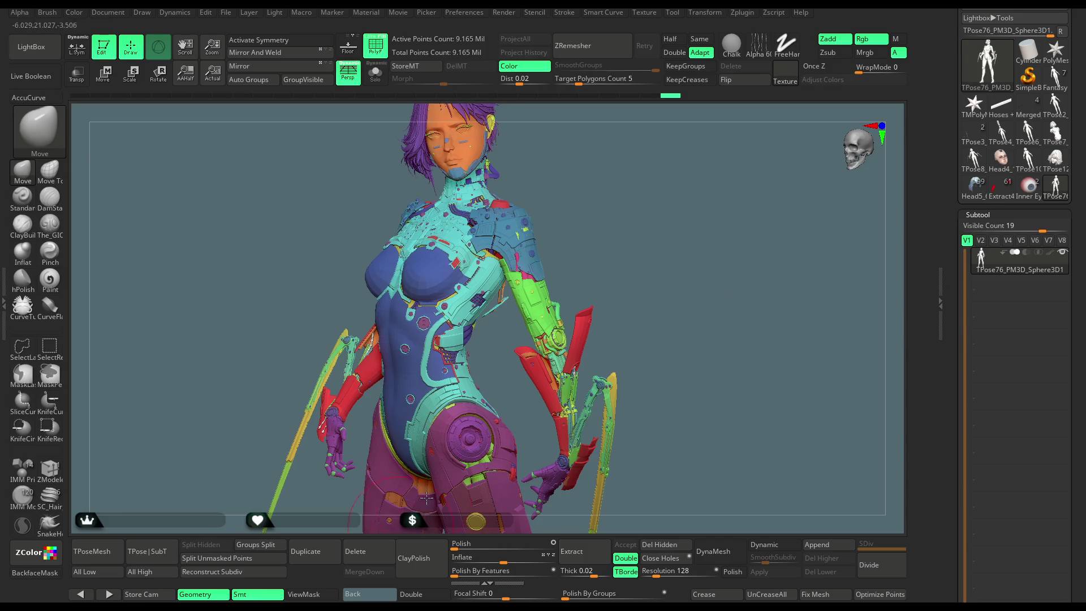
pyautogui.moveTo(654, 262)
pyautogui.mouseDown()
pyautogui.moveTo(644, 275)
pyautogui.moveTo(671, 268)
pyautogui.moveTo(649, 259)
pyautogui.moveTo(671, 351)
pyautogui.mouseUp()
pyautogui.moveTo(678, 311); pyautogui.dragTo(722, 405)
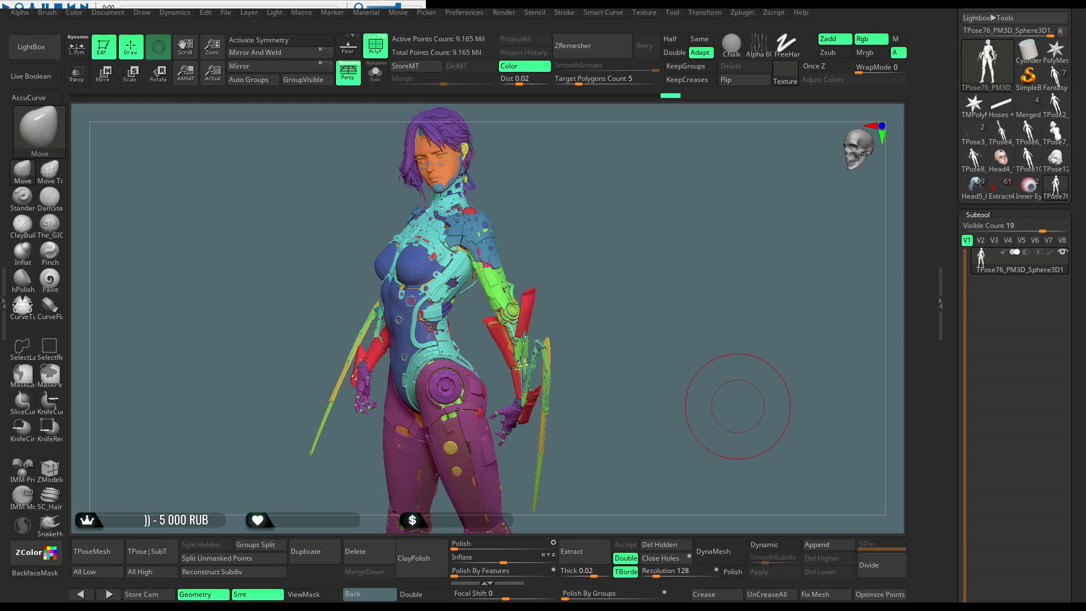
pyautogui.moveTo(625, 364)
pyautogui.mouseDown()
pyautogui.moveTo(699, 307)
pyautogui.moveTo(693, 232)
pyautogui.mouseUp()
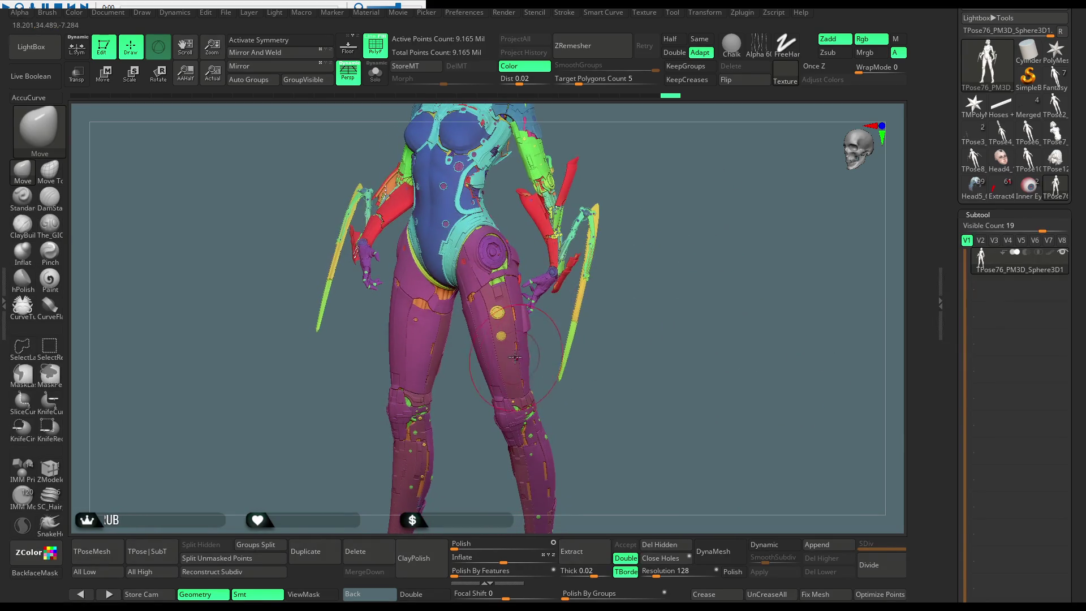
pyautogui.keyDown('ctrl'); pyautogui.keyDown('shift'); pyautogui.click(507, 358); pyautogui.keyUp('shift'); pyautogui.keyUp('ctrl')
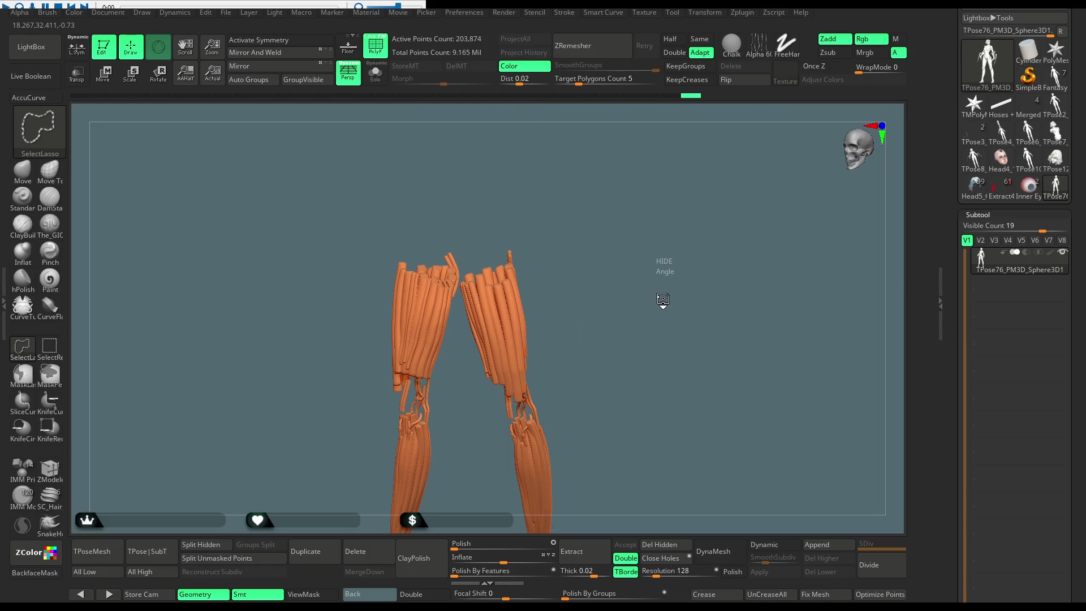
pyautogui.keyDown('ctrl'); pyautogui.keyDown('shift'); pyautogui.click(663, 297); pyautogui.keyUp('shift'); pyautogui.keyUp('ctrl')
pyautogui.moveTo(669, 285)
pyautogui.mouseDown()
pyautogui.moveTo(656, 285)
pyautogui.moveTo(661, 258)
pyautogui.moveTo(660, 374)
pyautogui.moveTo(640, 310)
pyautogui.moveTo(654, 279)
pyautogui.moveTo(657, 303)
pyautogui.mouseUp()
pyautogui.keyDown('ctrl'); pyautogui.keyDown('shift'); pyautogui.click(668, 312); pyautogui.keyUp('shift'); pyautogui.keyUp('ctrl')
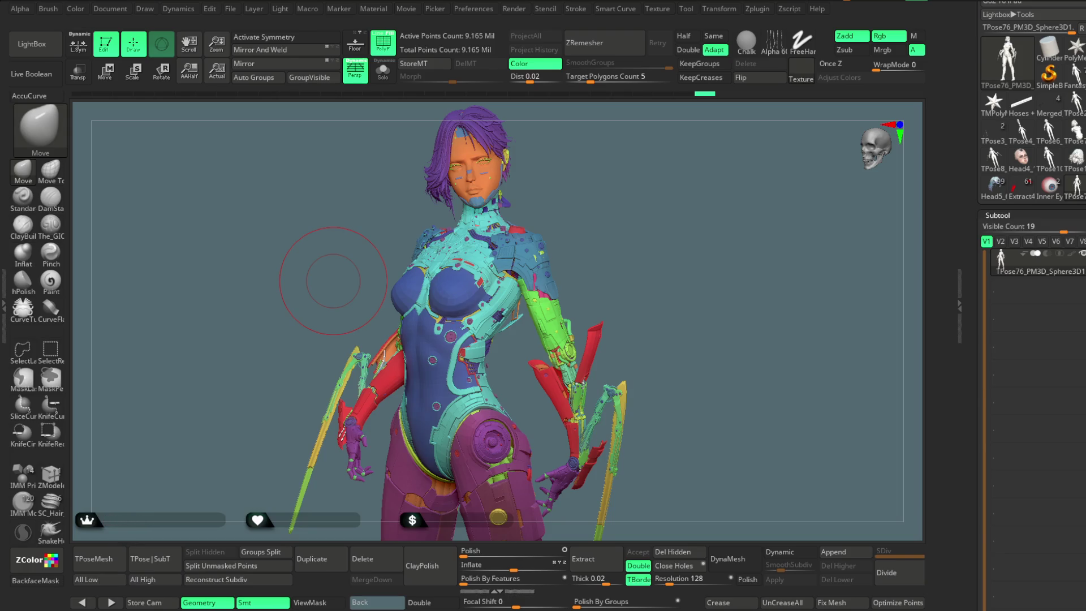
pyautogui.scroll(-5, 659, 229)
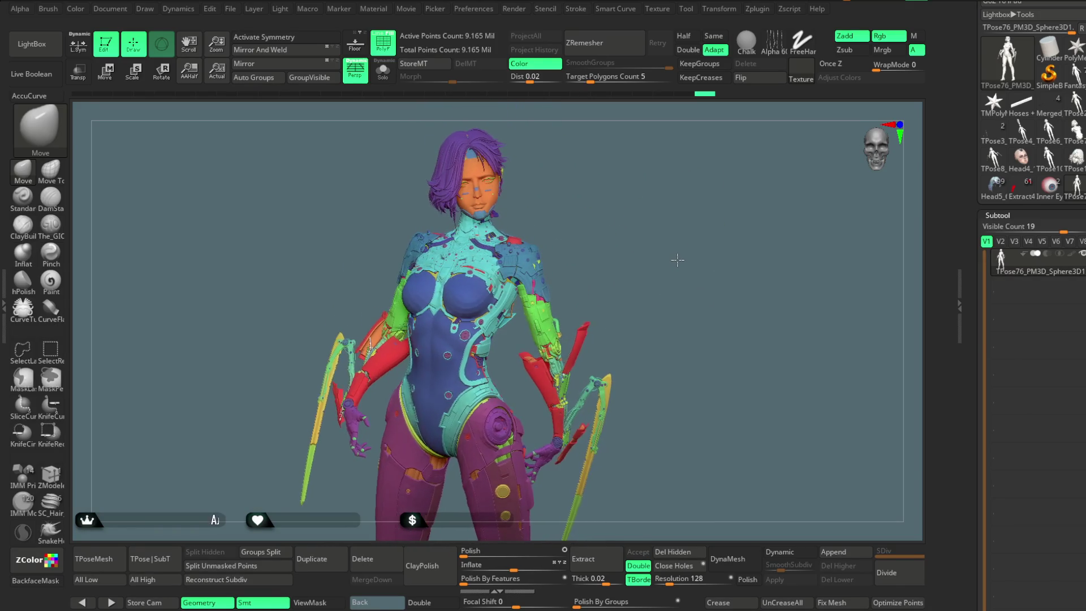
pyautogui.moveTo(673, 259)
pyautogui.mouseDown()
pyautogui.moveTo(659, 245)
pyautogui.moveTo(656, 261)
pyautogui.mouseUp()
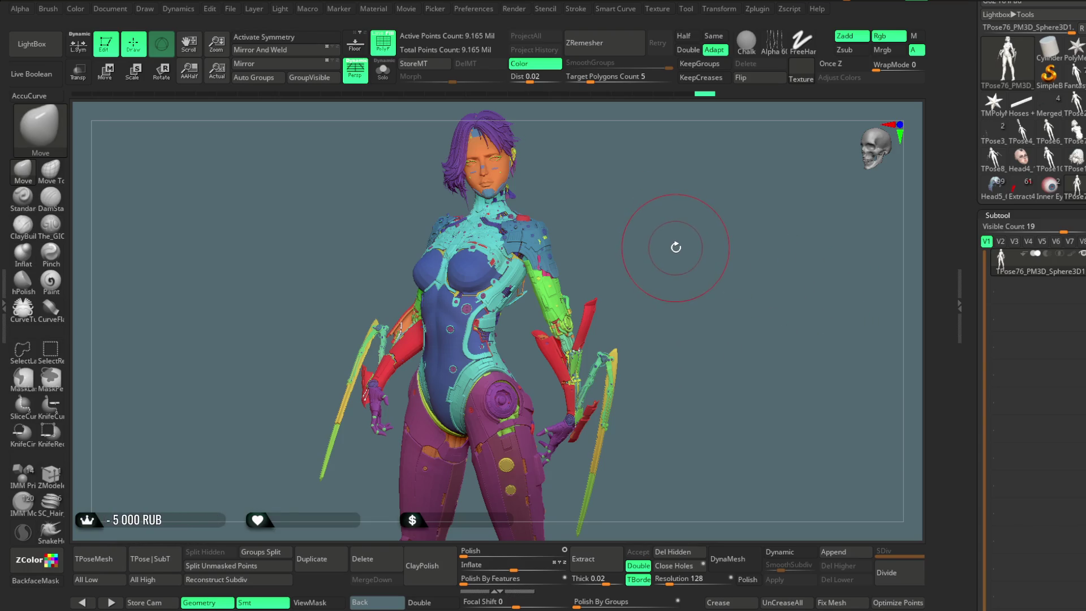
pyautogui.press('w')
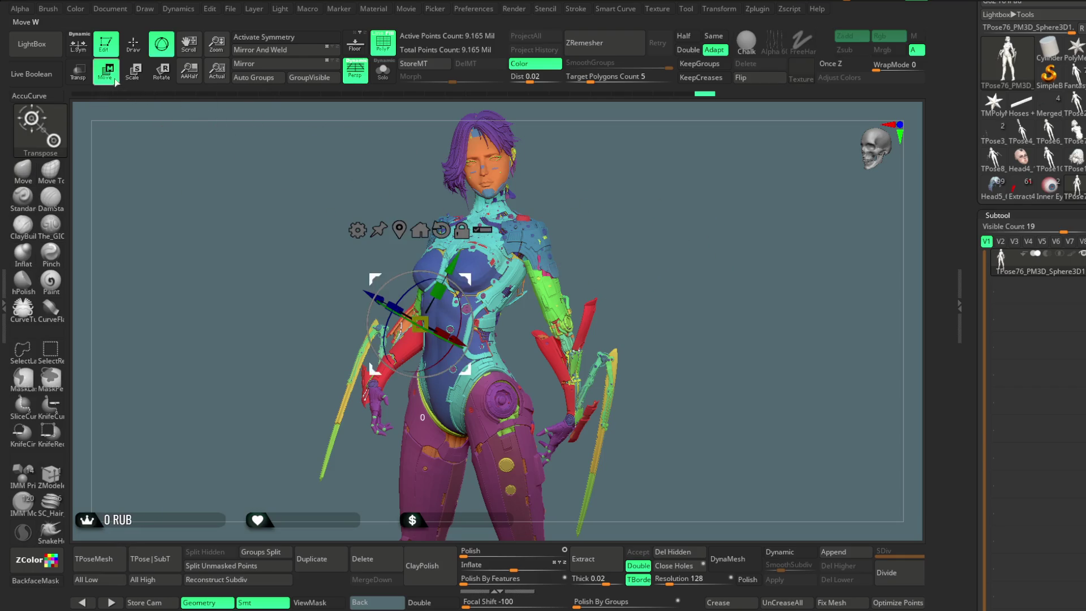
# Realign the transform gizmo to the screen and centre it on the character's chest
pyautogui.click(441, 230)
pyautogui.moveTo(396, 266); pyautogui.dragTo(468, 285)
pyautogui.click(483, 350)
pyautogui.moveTo(594, 243)
pyautogui.mouseDown()
pyautogui.moveTo(695, 236)
pyautogui.moveTo(689, 289)
pyautogui.mouseUp()
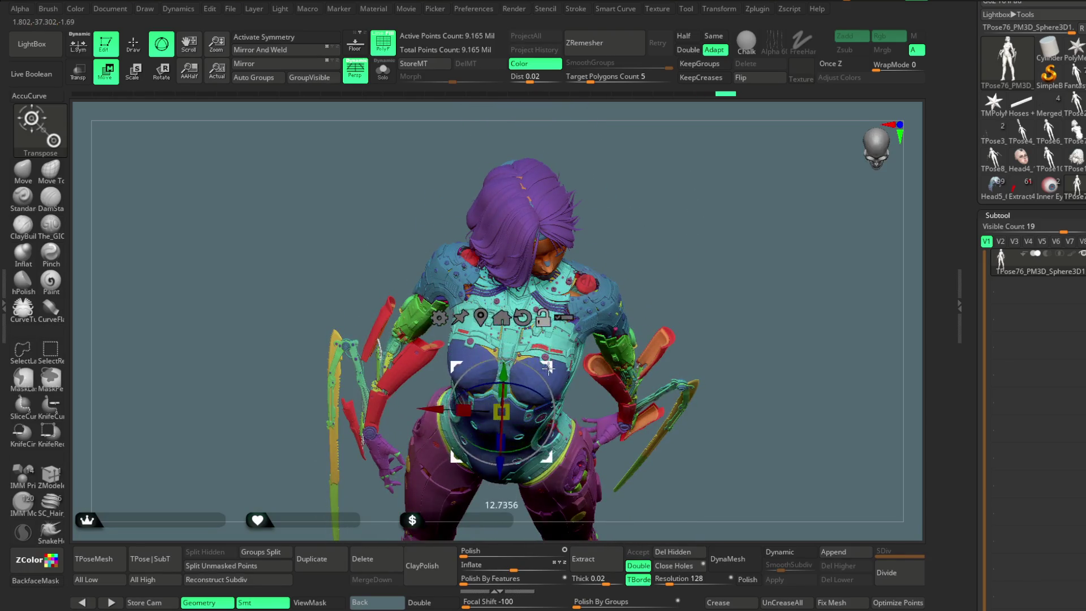
pyautogui.moveTo(526, 450)
pyautogui.mouseDown()
pyautogui.moveTo(516, 451)
pyautogui.moveTo(537, 447)
pyautogui.mouseUp()
pyautogui.moveTo(691, 185)
pyautogui.mouseDown()
pyautogui.moveTo(644, 182)
pyautogui.moveTo(592, 277)
pyautogui.mouseUp()
pyautogui.keyDown('alt'); pyautogui.moveTo(500, 415); pyautogui.dragTo(496, 294); pyautogui.keyUp('alt')
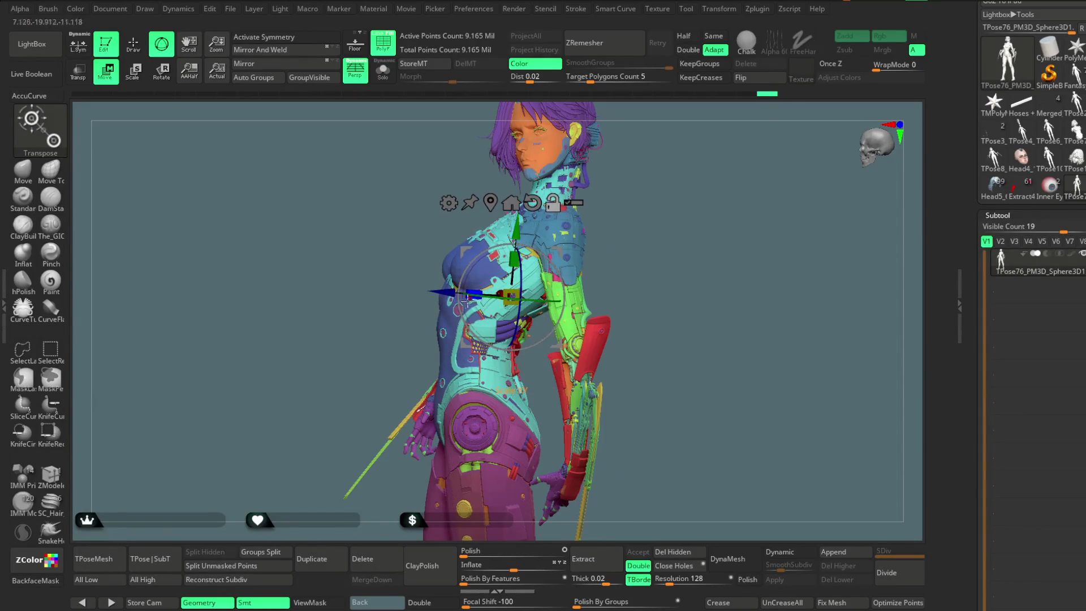
pyautogui.moveTo(712, 204)
pyautogui.mouseDown()
pyautogui.moveTo(690, 221)
pyautogui.moveTo(682, 214)
pyautogui.mouseUp()
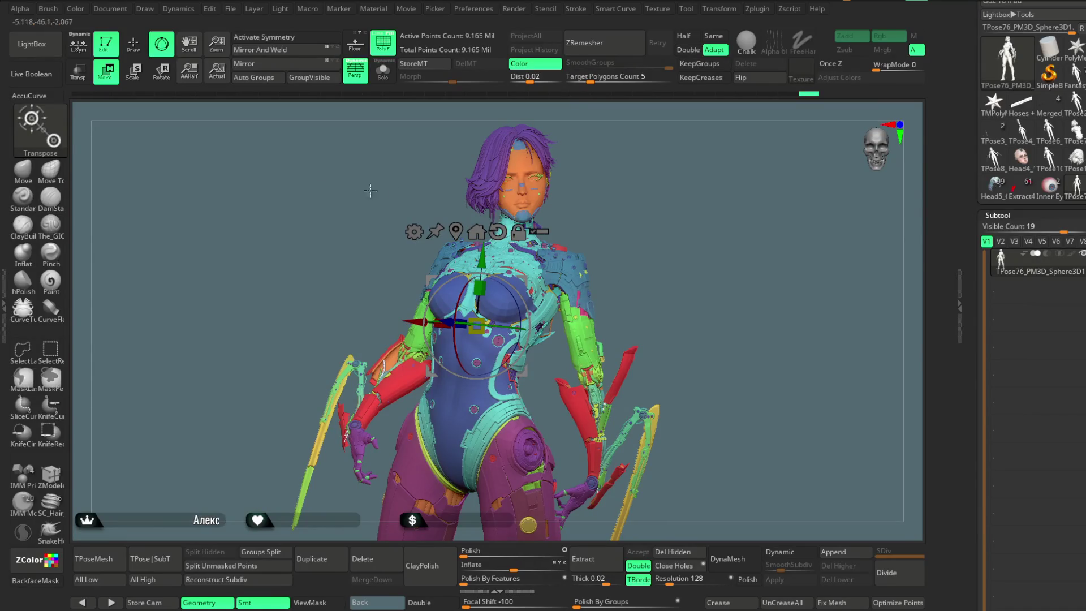
# Save the polygrouped character project with Ctrl+S
pyautogui.click(414, 232)
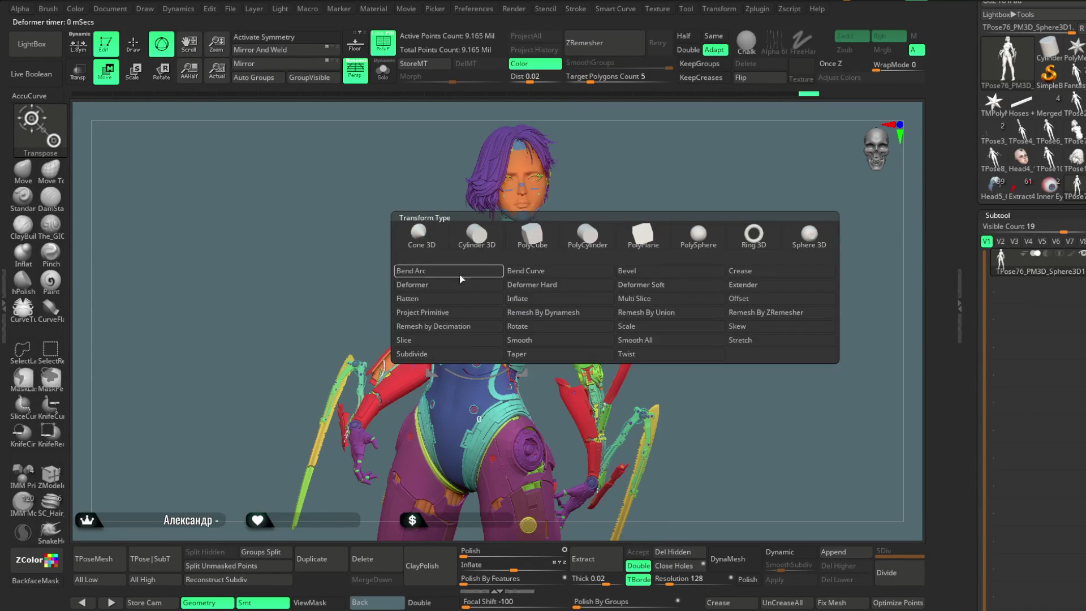
pyautogui.click(230, 8)
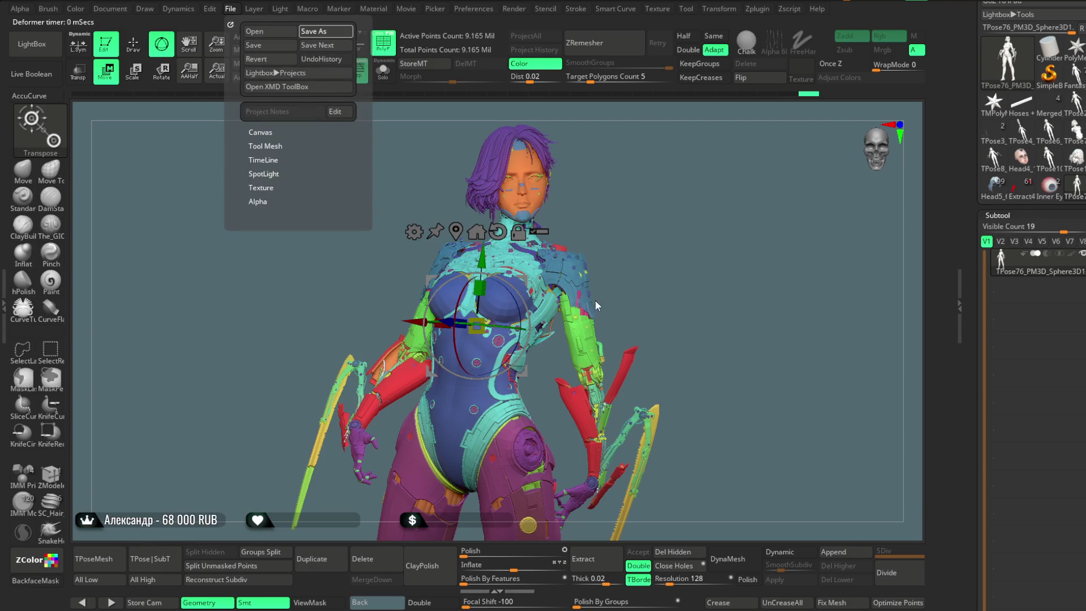
pyautogui.hotkey('ctrl', 's')
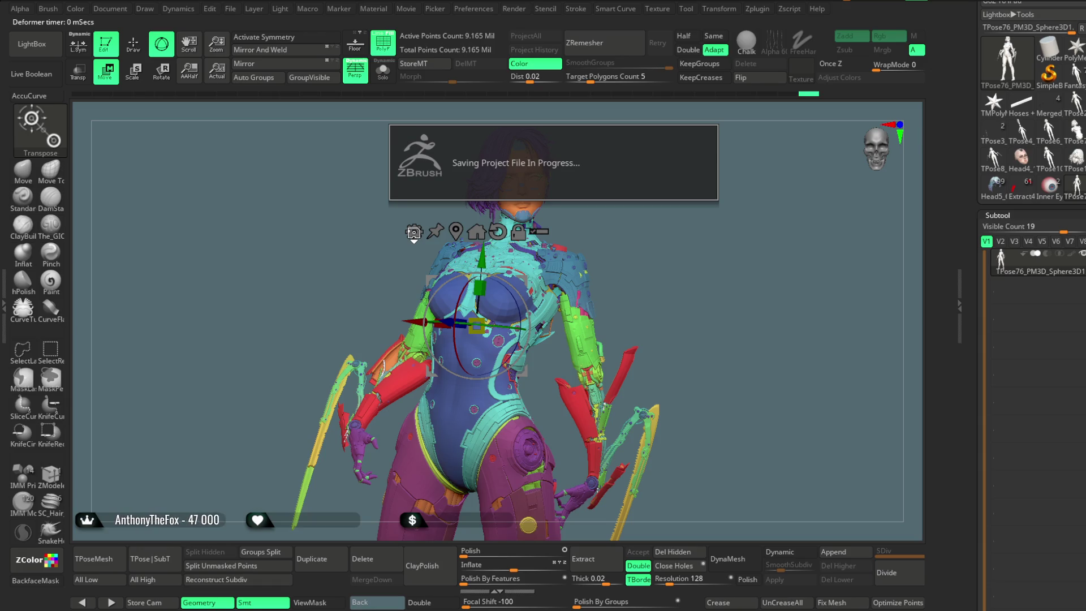
pyautogui.click(413, 232)
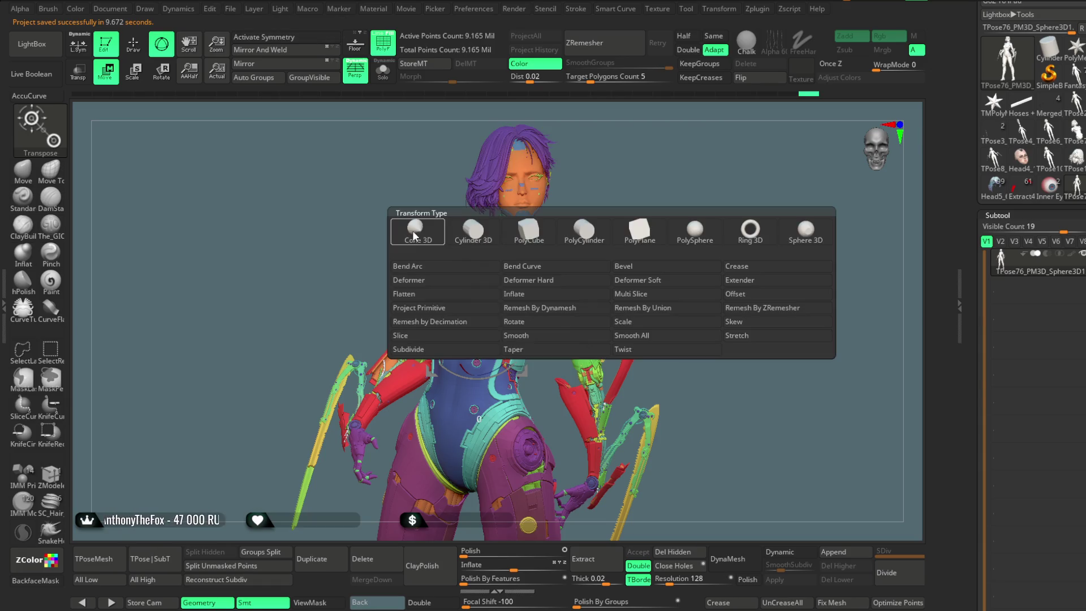
# Add a hard deformer around the whole figure, drag its handles for a slight lean, and apply it
pyautogui.click(538, 284)
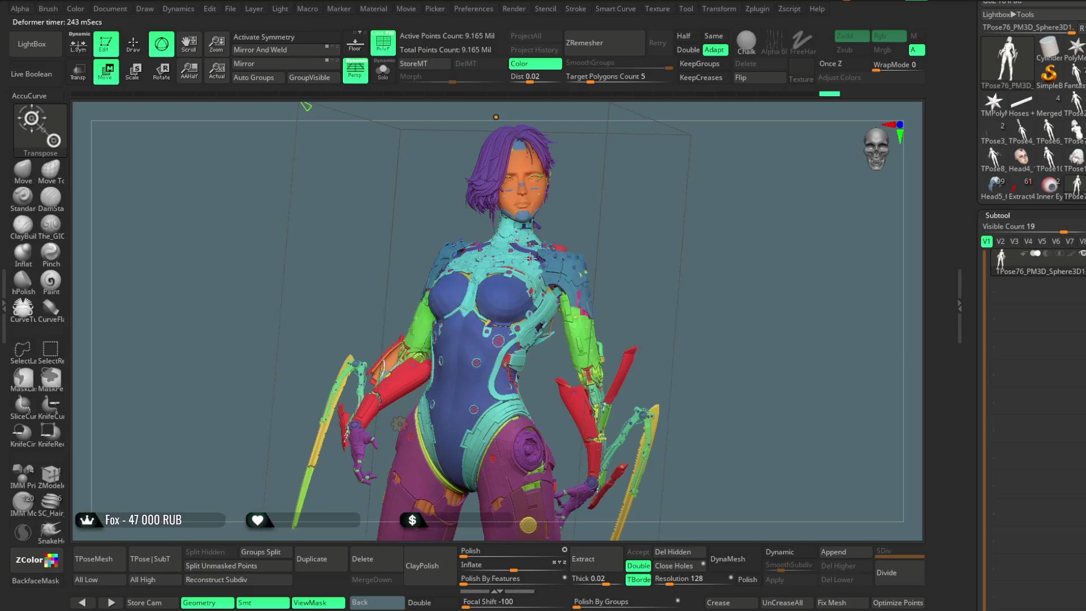
pyautogui.moveTo(305, 105)
pyautogui.mouseDown()
pyautogui.moveTo(291, 174)
pyautogui.moveTo(305, 155)
pyautogui.moveTo(294, 140)
pyautogui.moveTo(305, 156)
pyautogui.mouseUp()
pyautogui.scroll(5, 706, 243)
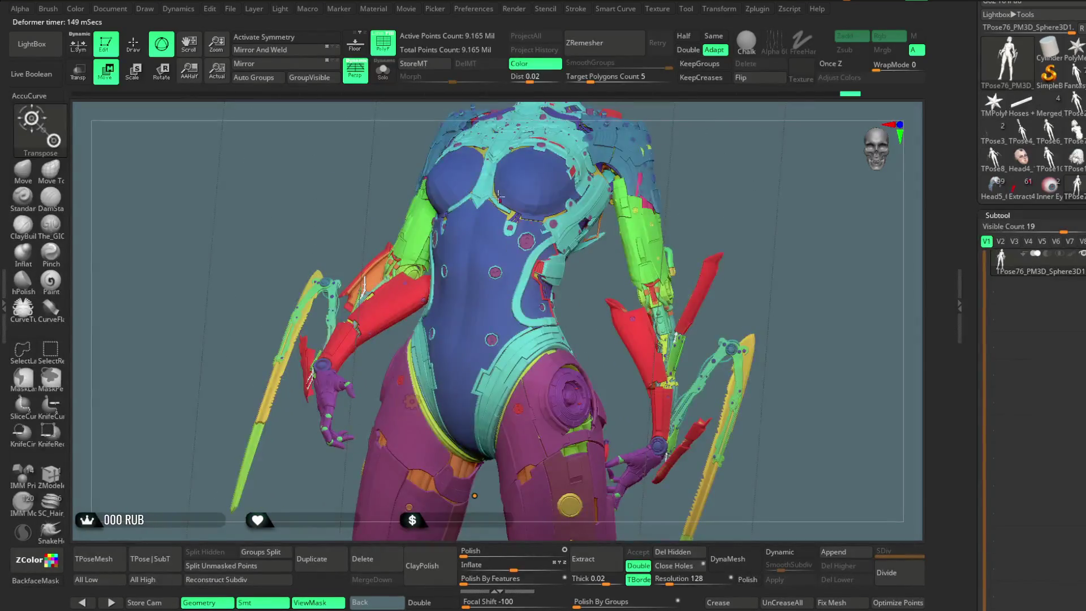
pyautogui.scroll(1, 801, 328)
pyautogui.scroll(-6, 801, 328)
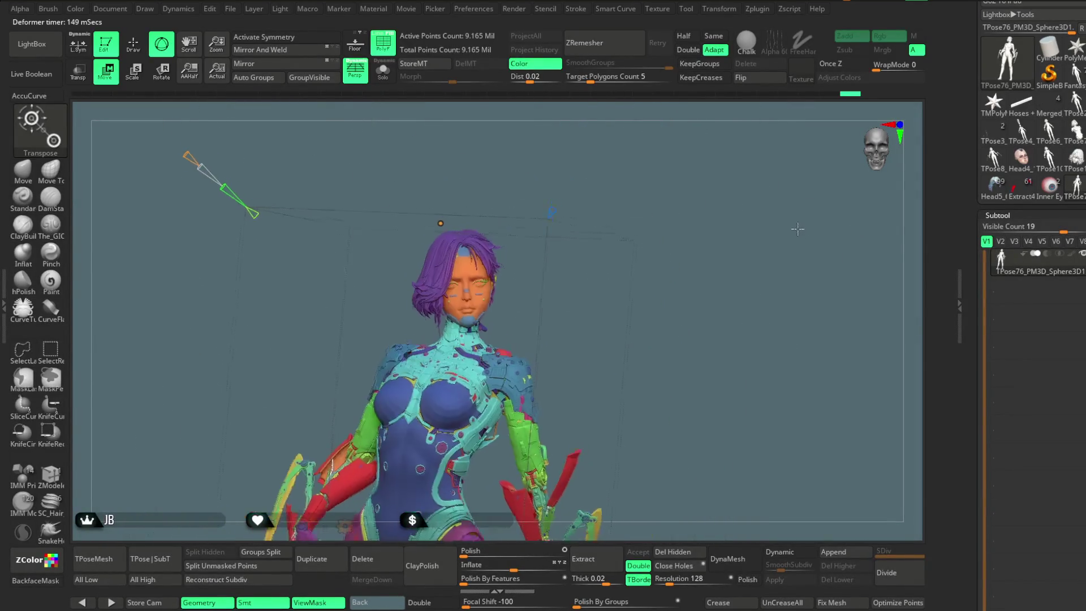
pyautogui.moveTo(255, 121); pyautogui.dragTo(252, 118)
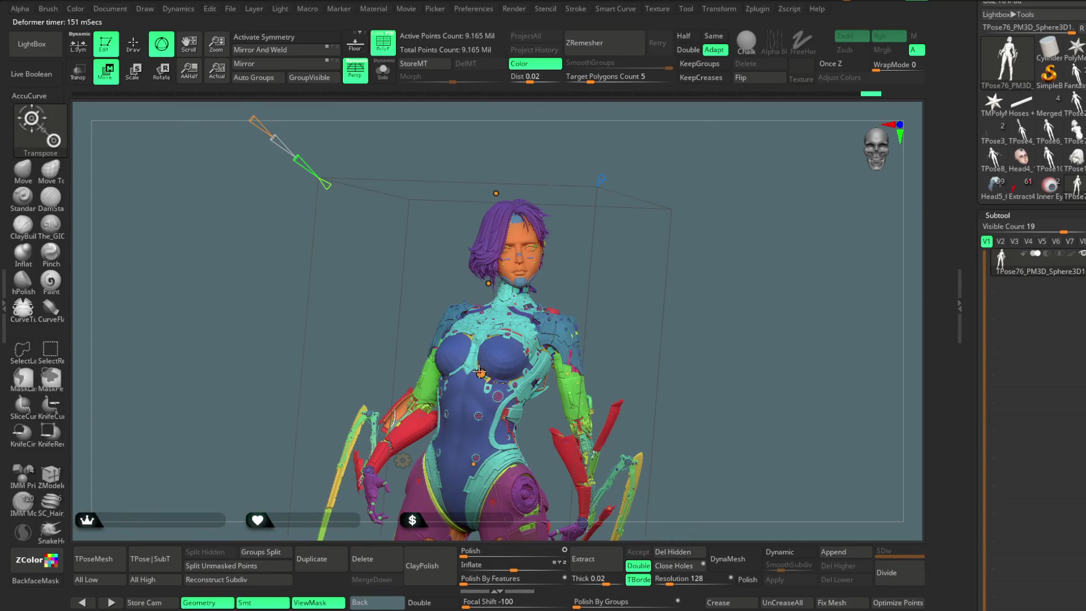
pyautogui.moveTo(480, 372); pyautogui.dragTo(396, 421)
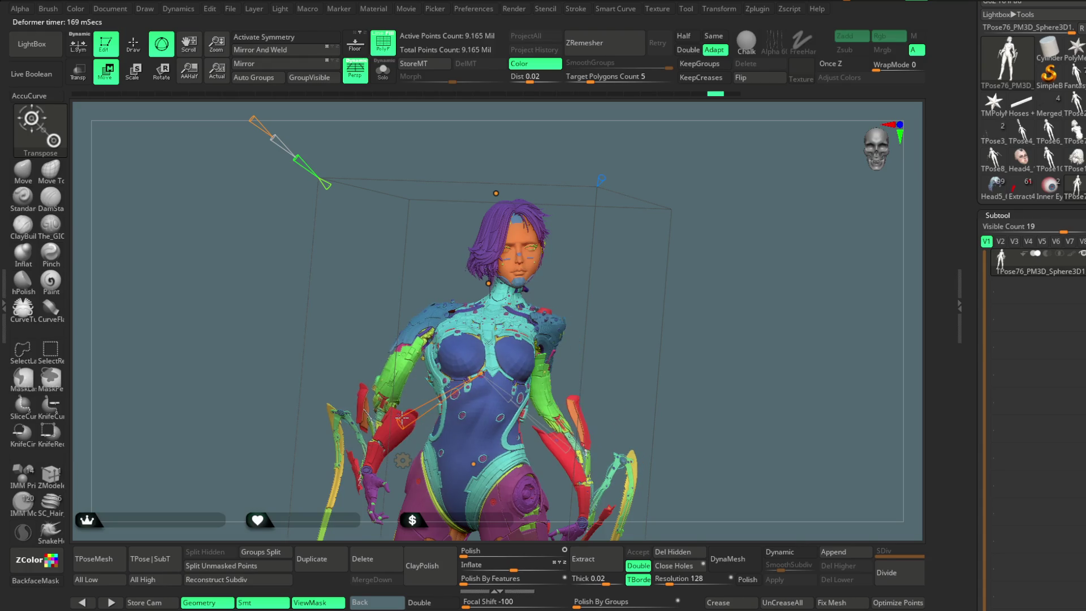
pyautogui.moveTo(739, 215)
pyautogui.keyDown('alt'); pyautogui.mouseDown()
pyautogui.moveTo(775, 213)
pyautogui.moveTo(697, 253)
pyautogui.moveTo(717, 218)
pyautogui.moveTo(712, 291)
pyautogui.moveTo(500, 281)
pyautogui.moveTo(495, 220)
pyautogui.mouseUp(); pyautogui.keyUp('alt')
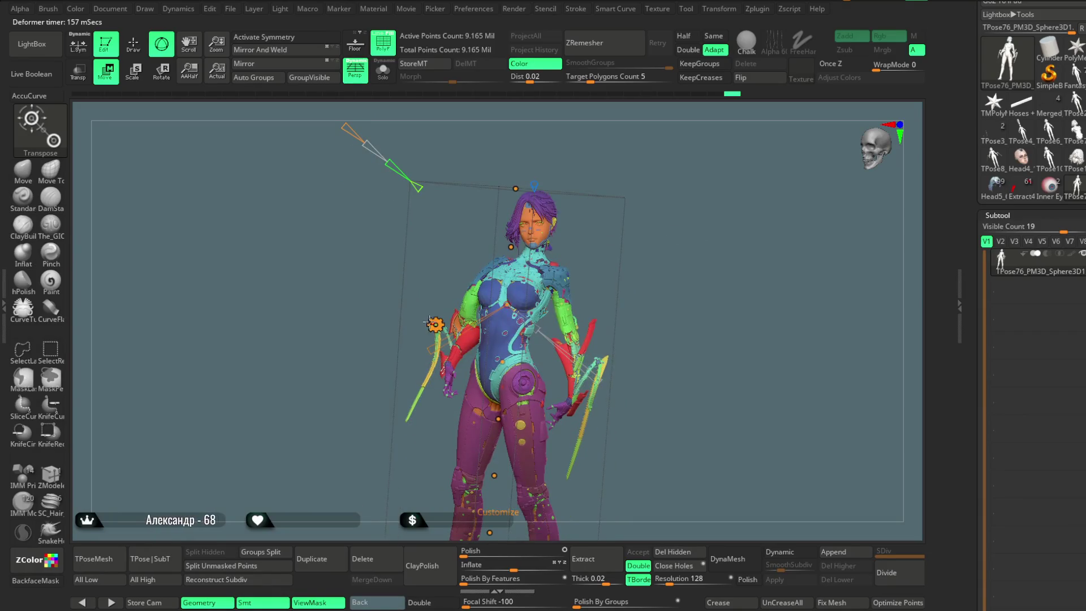
pyautogui.press('t')
pyautogui.click(614, 324)
# Leave the deformer and split the merged model back into subtools, returning to Head5_6
pyautogui.press('q')
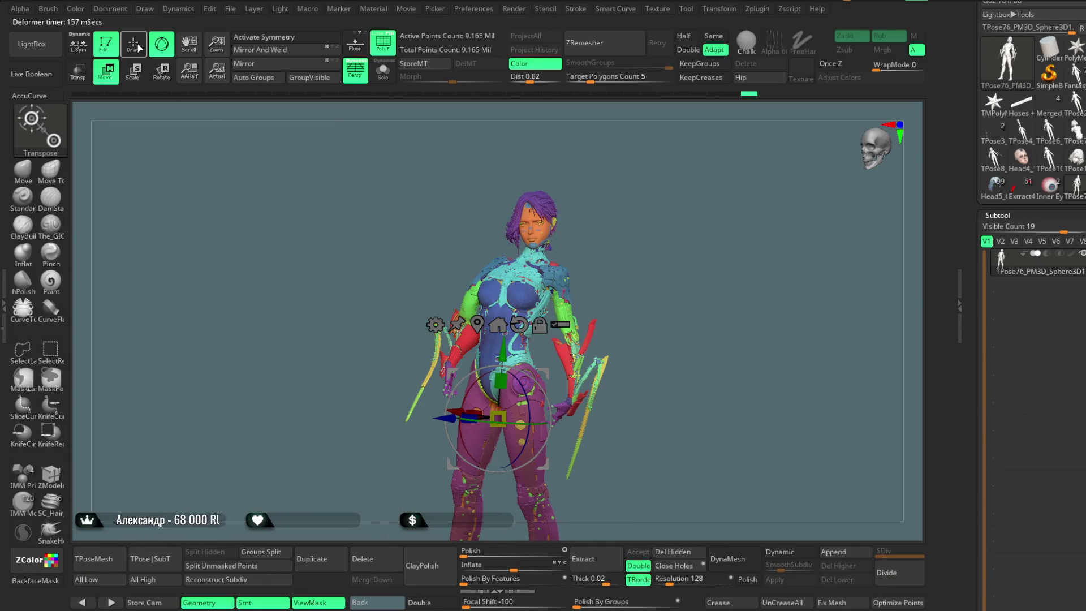
pyautogui.click(157, 562)
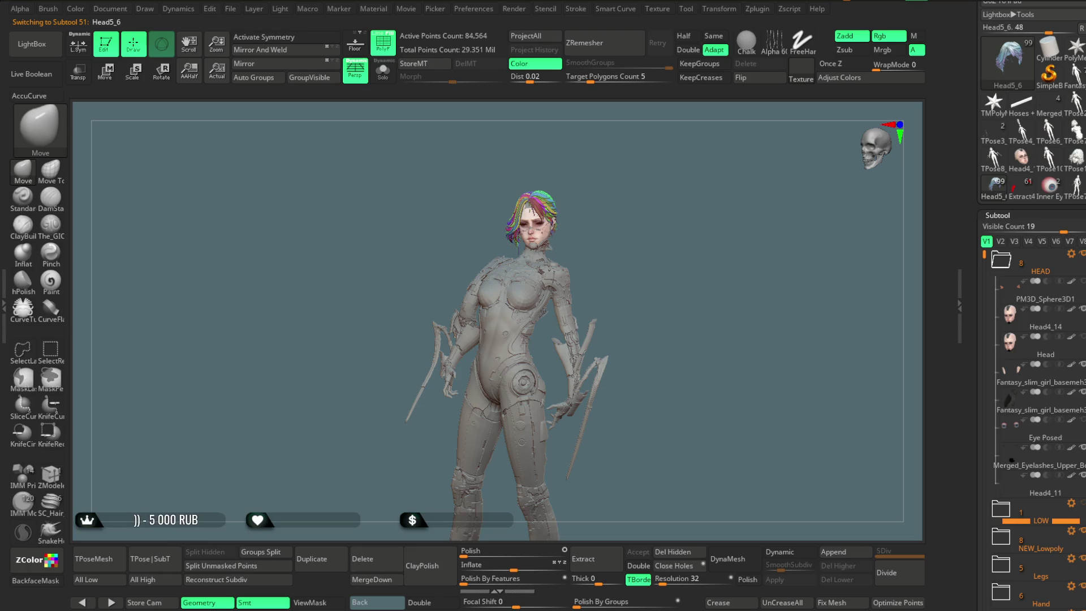
pyautogui.moveTo(661, 266)
pyautogui.mouseDown()
pyautogui.moveTo(693, 271)
pyautogui.moveTo(664, 266)
pyautogui.mouseUp()
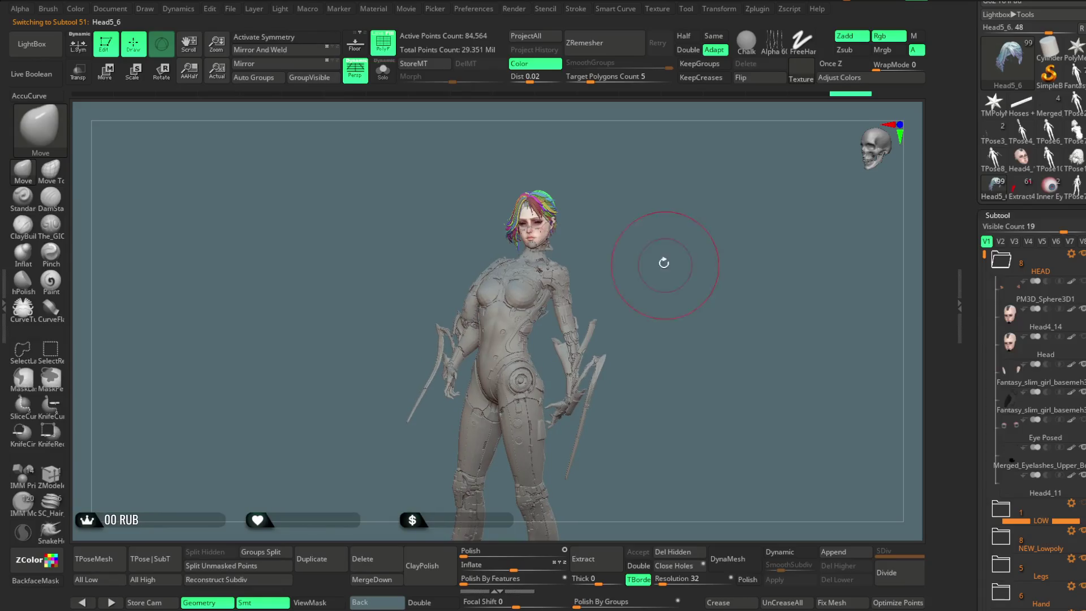
# Load the saved .zpr project to bring back the TPose76_PM3D_Sphere3D1 mesh
pyautogui.click(230, 9)
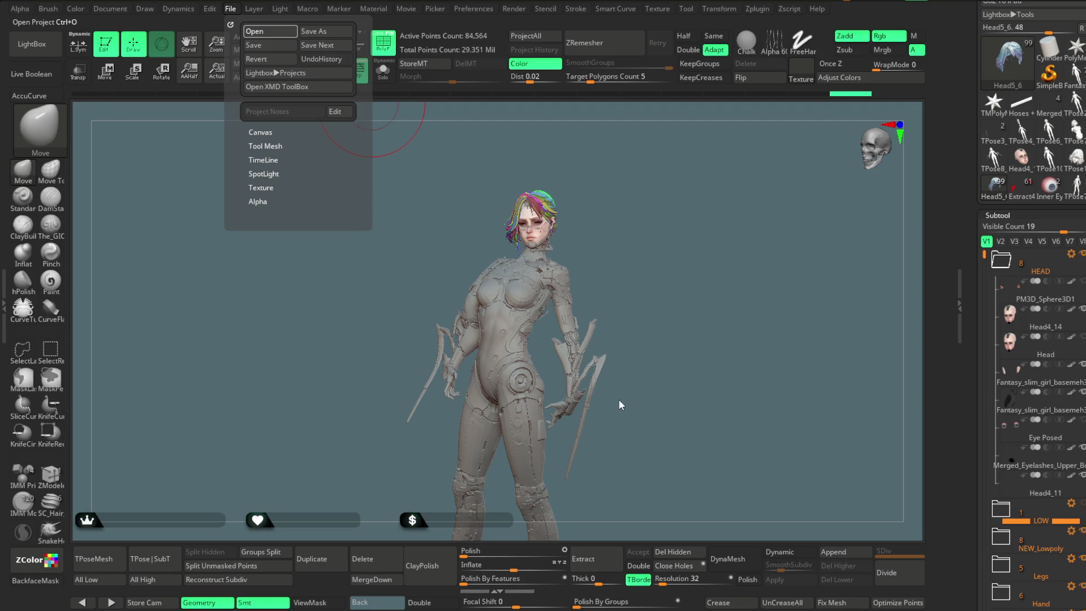
pyautogui.click(657, 440)
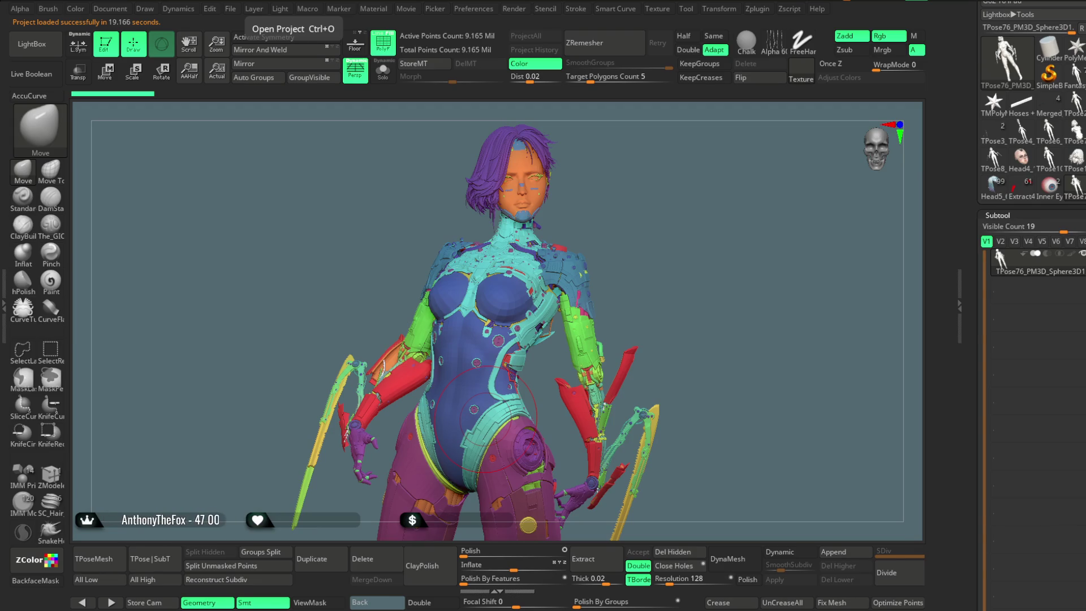
# Hide the blue shoulder bolts, yellow shoulder gears and purple coiled rings
pyautogui.moveTo(670, 213); pyautogui.dragTo(664, 217)
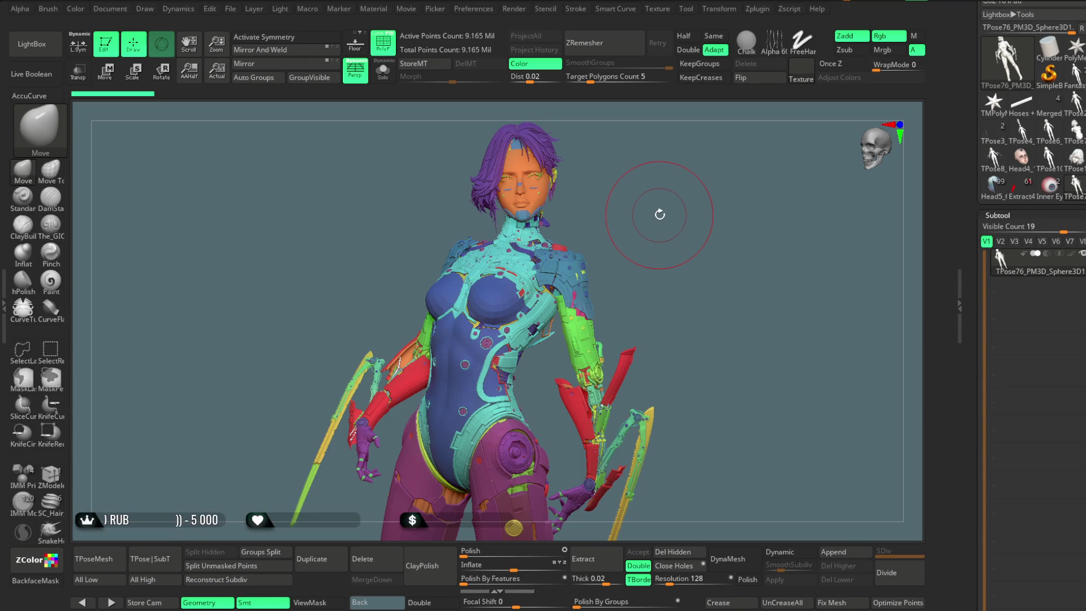
pyautogui.moveTo(654, 223)
pyautogui.mouseDown()
pyautogui.moveTo(693, 217)
pyautogui.moveTo(742, 230)
pyautogui.moveTo(616, 251)
pyautogui.mouseUp()
pyautogui.hotkey('ctrl', 'shift')
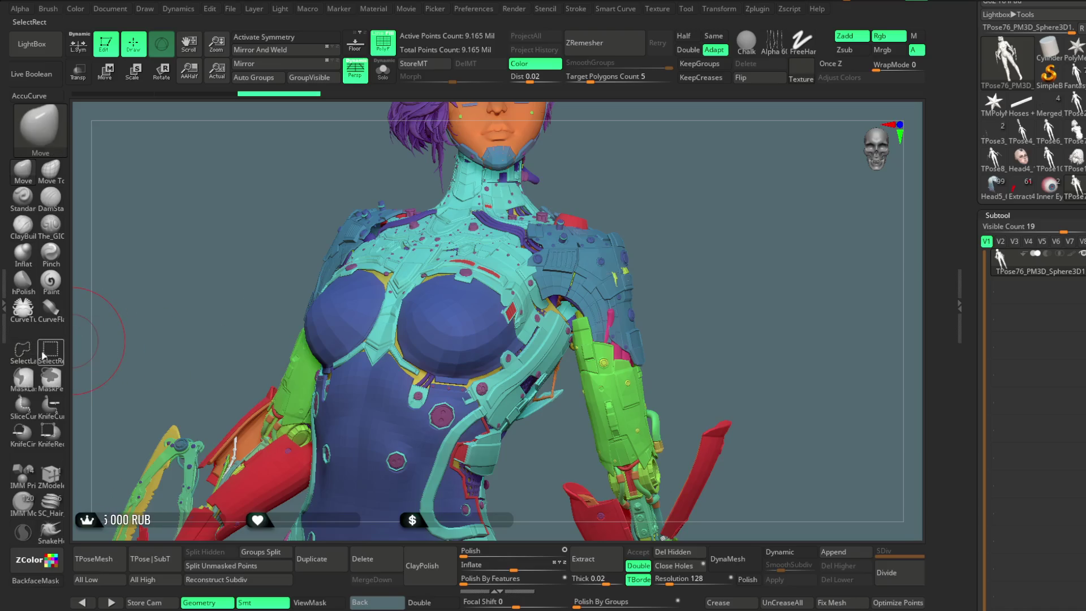
pyautogui.keyDown('ctrl'); pyautogui.keyDown('shift'); pyautogui.click(628, 253); pyautogui.keyUp('shift'); pyautogui.keyUp('ctrl')
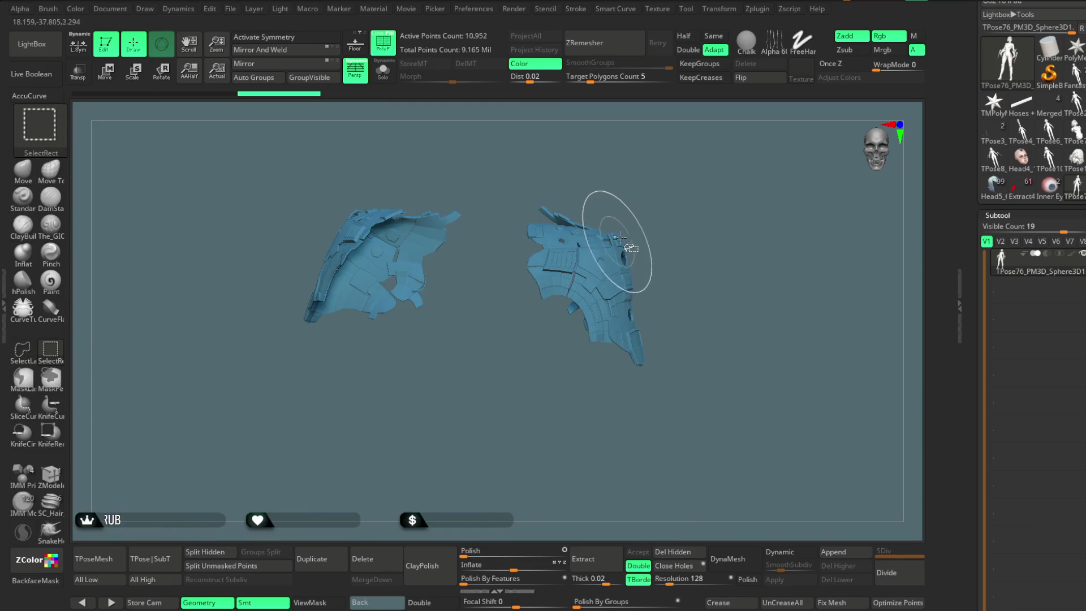
pyautogui.keyDown('ctrl'); pyautogui.keyDown('shift'); pyautogui.click(650, 221); pyautogui.keyUp('shift'); pyautogui.keyUp('ctrl')
pyautogui.moveTo(671, 223); pyautogui.dragTo(546, 240)
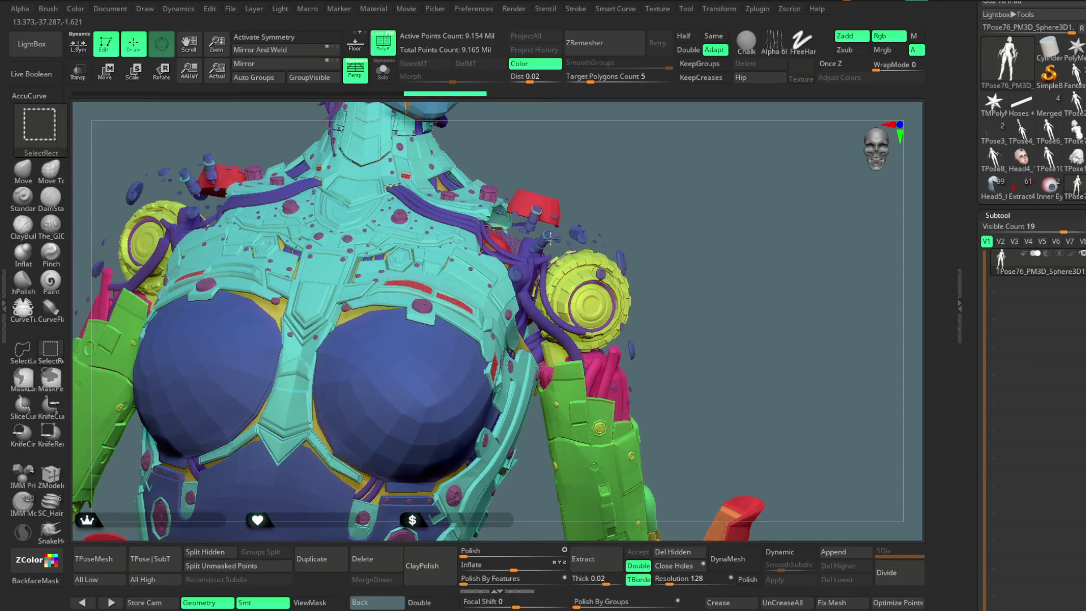
pyautogui.keyDown('ctrl'); pyautogui.keyDown('alt'); pyautogui.keyDown('shift'); pyautogui.click(549, 240); pyautogui.keyUp('shift'); pyautogui.keyUp('alt'); pyautogui.keyUp('ctrl')
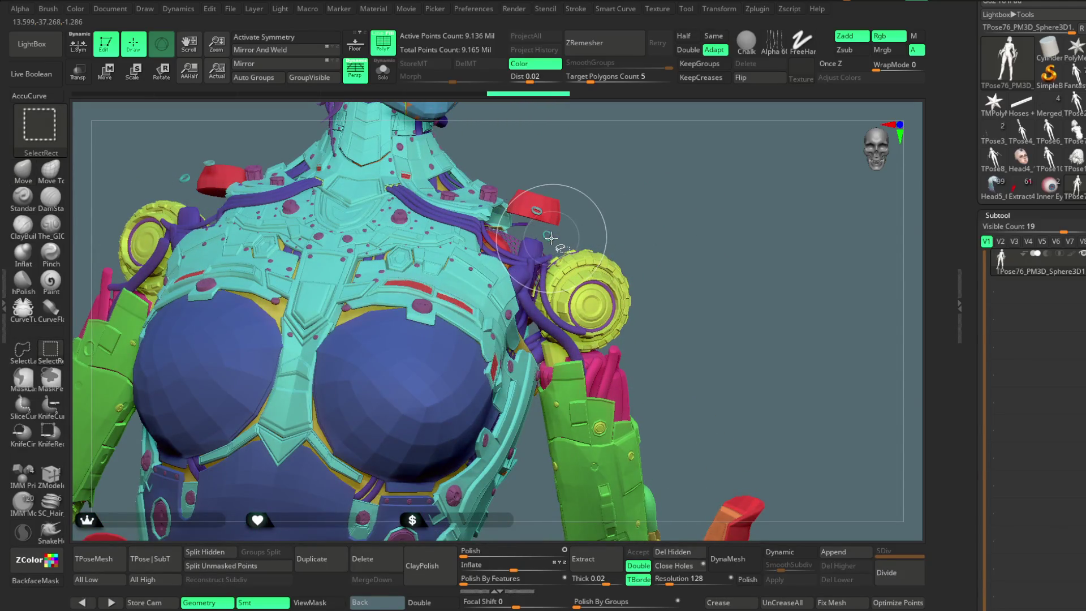
pyautogui.keyDown('ctrl'); pyautogui.keyDown('alt'); pyautogui.keyDown('shift'); pyautogui.click(604, 287); pyautogui.keyUp('shift'); pyautogui.keyUp('alt'); pyautogui.keyUp('ctrl')
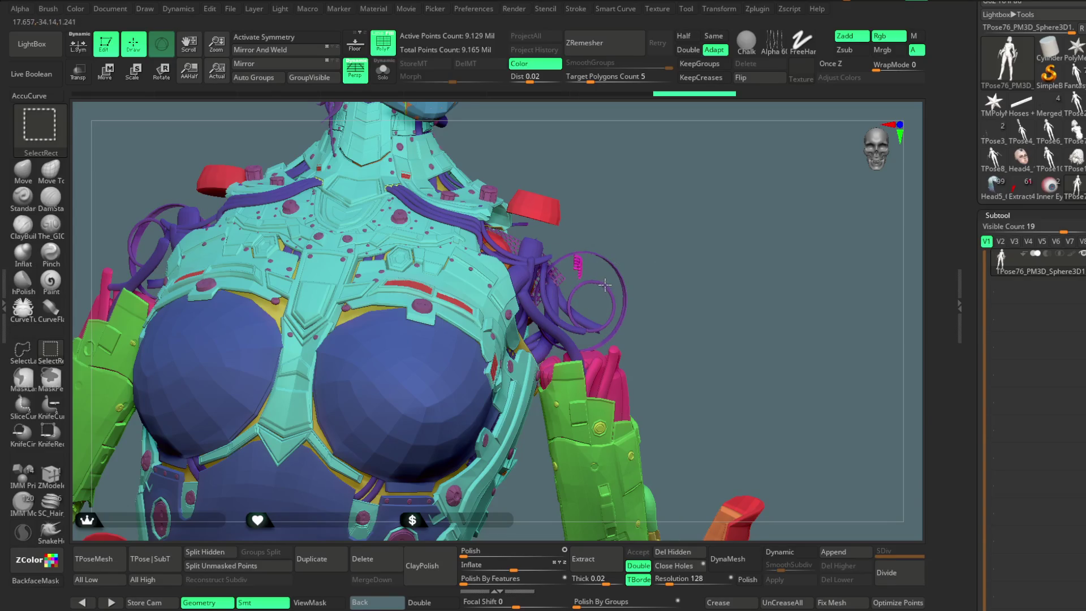
pyautogui.keyDown('ctrl'); pyautogui.keyDown('alt'); pyautogui.keyDown('shift'); pyautogui.click(617, 267); pyautogui.keyUp('shift'); pyautogui.keyUp('alt'); pyautogui.keyUp('ctrl')
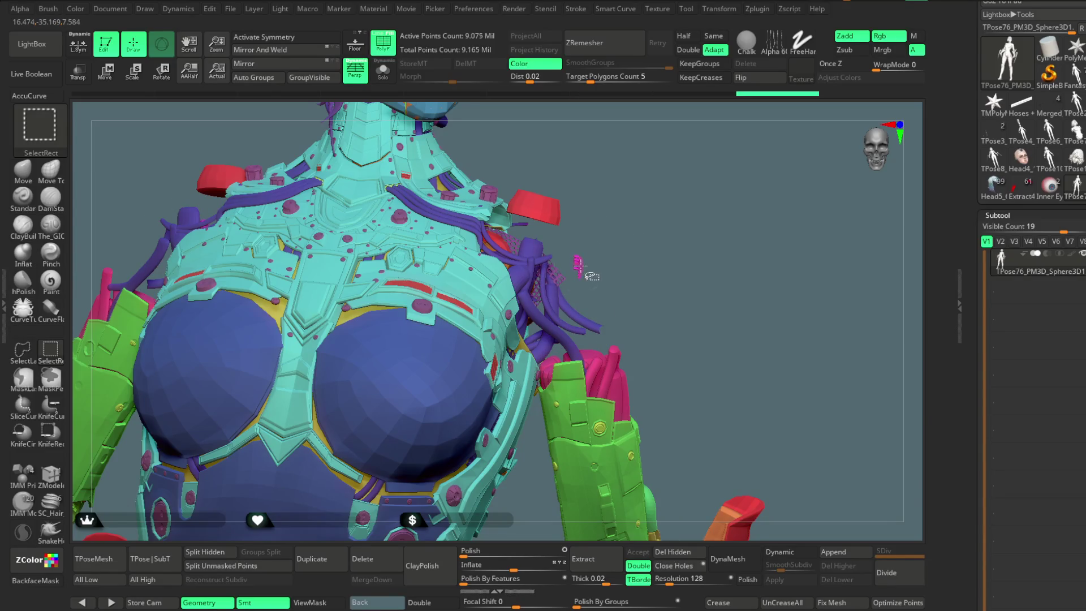
# Hide the magenta piece, green forearm armour, beads, and green cables on both arms
pyautogui.moveTo(635, 255); pyautogui.dragTo(598, 294)
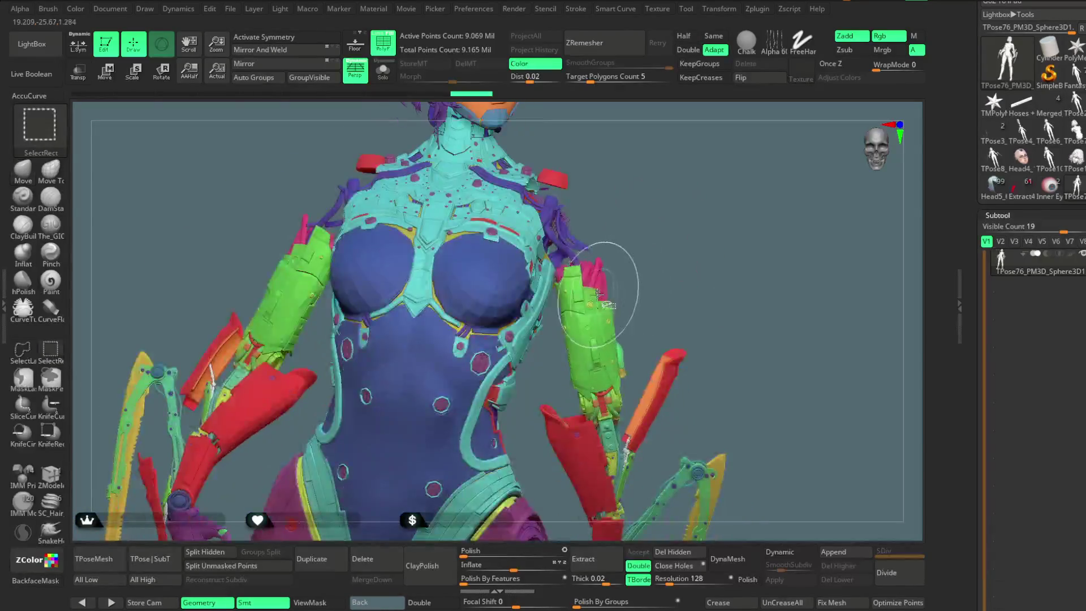
pyautogui.keyDown('ctrl'); pyautogui.keyDown('alt'); pyautogui.keyDown('shift'); pyautogui.click(594, 274); pyautogui.keyUp('shift'); pyautogui.keyUp('alt'); pyautogui.keyUp('ctrl')
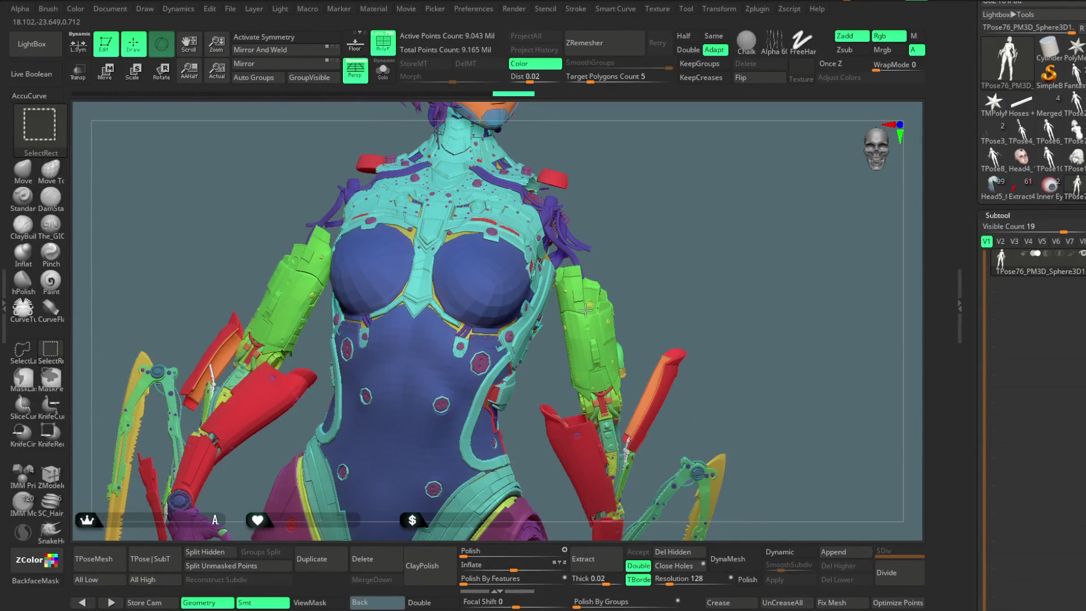
pyautogui.keyDown('ctrl'); pyautogui.keyDown('alt'); pyautogui.keyDown('shift'); pyautogui.click(586, 308); pyautogui.keyUp('shift'); pyautogui.keyUp('alt'); pyautogui.keyUp('ctrl')
pyautogui.keyDown('ctrl'); pyautogui.keyDown('alt'); pyautogui.keyDown('shift'); pyautogui.click(587, 302); pyautogui.keyUp('shift'); pyautogui.keyUp('alt'); pyautogui.keyUp('ctrl')
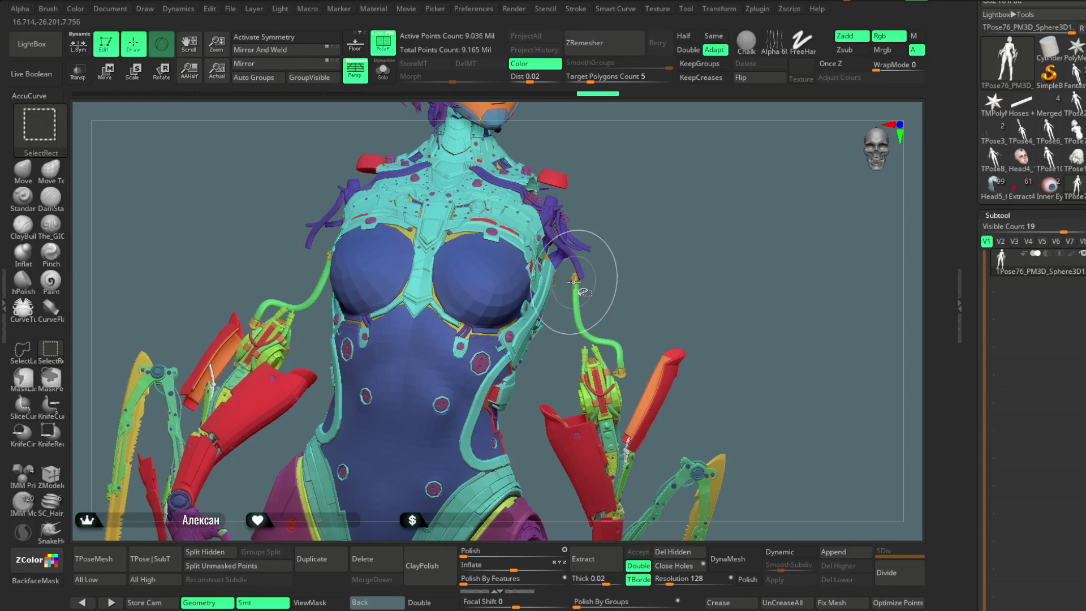
pyautogui.keyDown('ctrl'); pyautogui.keyDown('alt'); pyautogui.keyDown('shift'); pyautogui.click(571, 281); pyautogui.keyUp('shift'); pyautogui.keyUp('alt'); pyautogui.keyUp('ctrl')
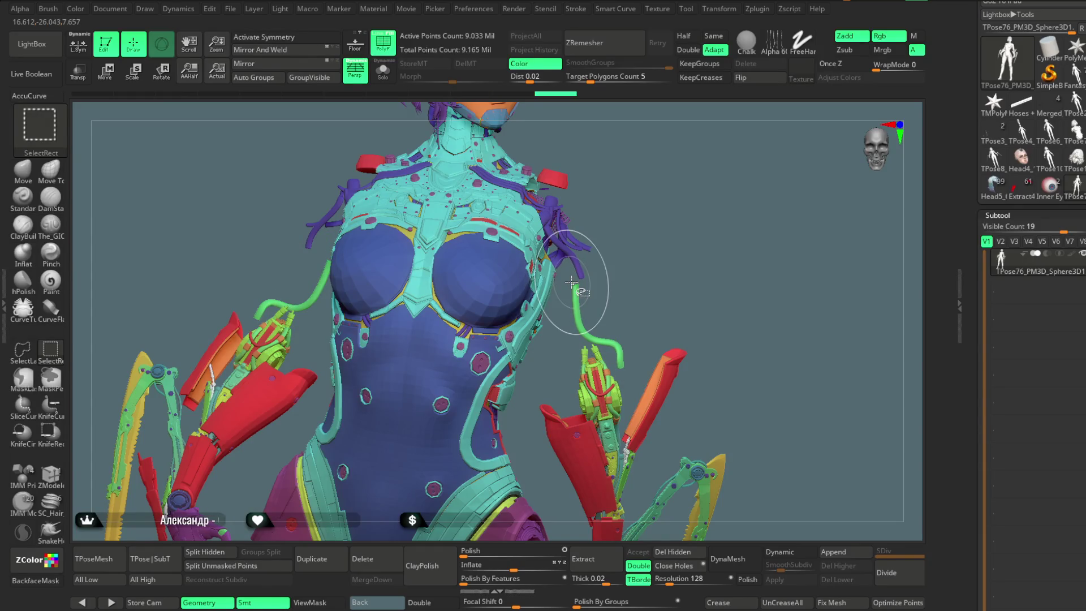
pyautogui.keyDown('ctrl'); pyautogui.keyDown('alt'); pyautogui.keyDown('shift'); pyautogui.click(581, 324); pyautogui.keyUp('shift'); pyautogui.keyUp('alt'); pyautogui.keyUp('ctrl')
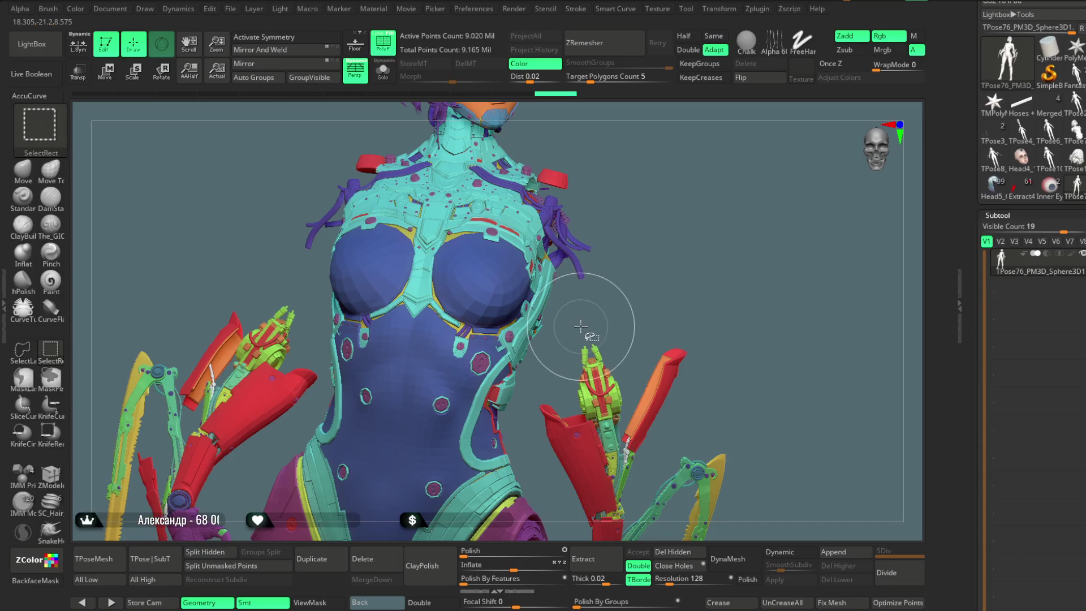
pyautogui.keyDown('ctrl'); pyautogui.keyDown('alt'); pyautogui.keyDown('shift'); pyautogui.click(633, 273); pyautogui.keyUp('shift'); pyautogui.keyUp('alt'); pyautogui.keyUp('ctrl')
# Hide the stray pieces near the right hand and the small green spheres by the hip
pyautogui.moveTo(654, 266); pyautogui.dragTo(637, 300)
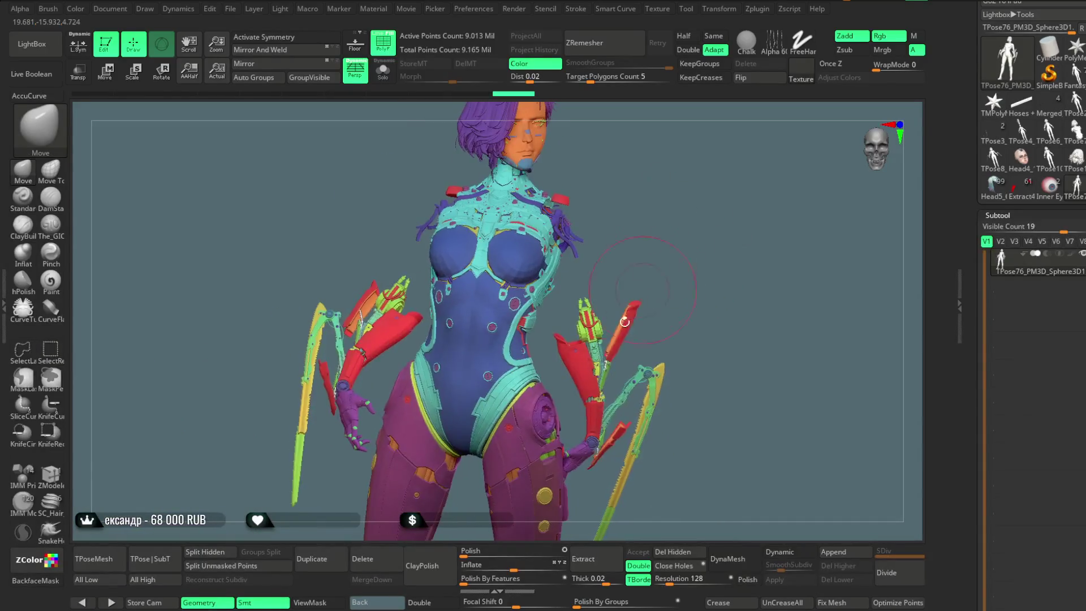
pyautogui.keyDown('ctrl'); pyautogui.keyDown('alt'); pyautogui.keyDown('shift'); pyautogui.click(568, 445); pyautogui.keyUp('shift'); pyautogui.keyUp('alt'); pyautogui.keyUp('ctrl')
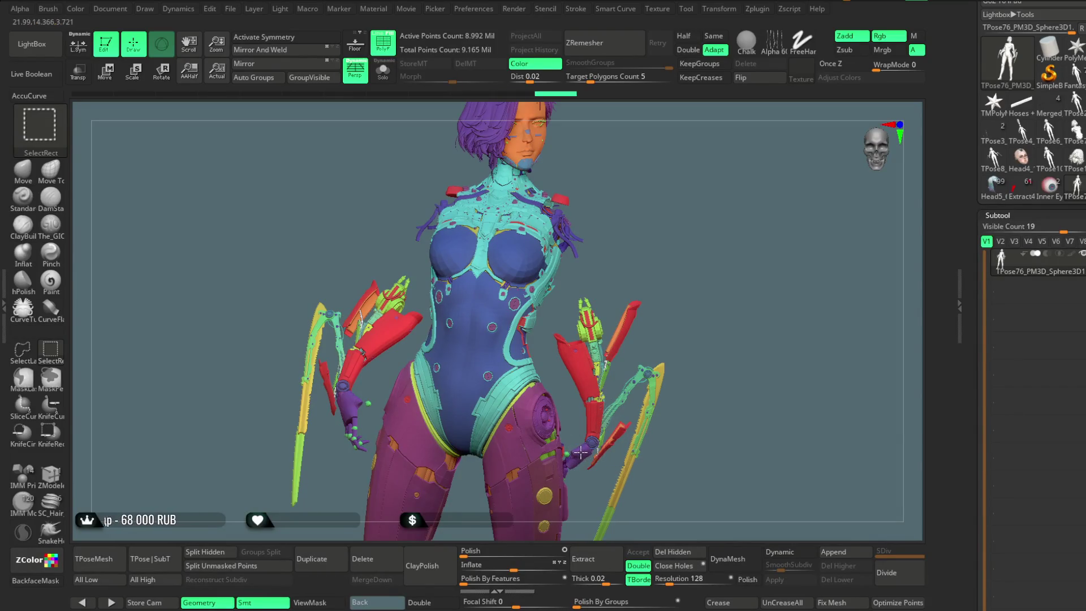
pyautogui.keyDown('ctrl'); pyautogui.keyDown('alt'); pyautogui.keyDown('shift'); pyautogui.click(583, 452); pyautogui.keyUp('shift'); pyautogui.keyUp('alt'); pyautogui.keyUp('ctrl')
pyautogui.moveTo(686, 284)
pyautogui.keyDown('alt'); pyautogui.mouseDown()
pyautogui.moveTo(689, 498)
pyautogui.moveTo(598, 394)
pyautogui.moveTo(545, 388)
pyautogui.mouseUp(); pyautogui.keyUp('alt')
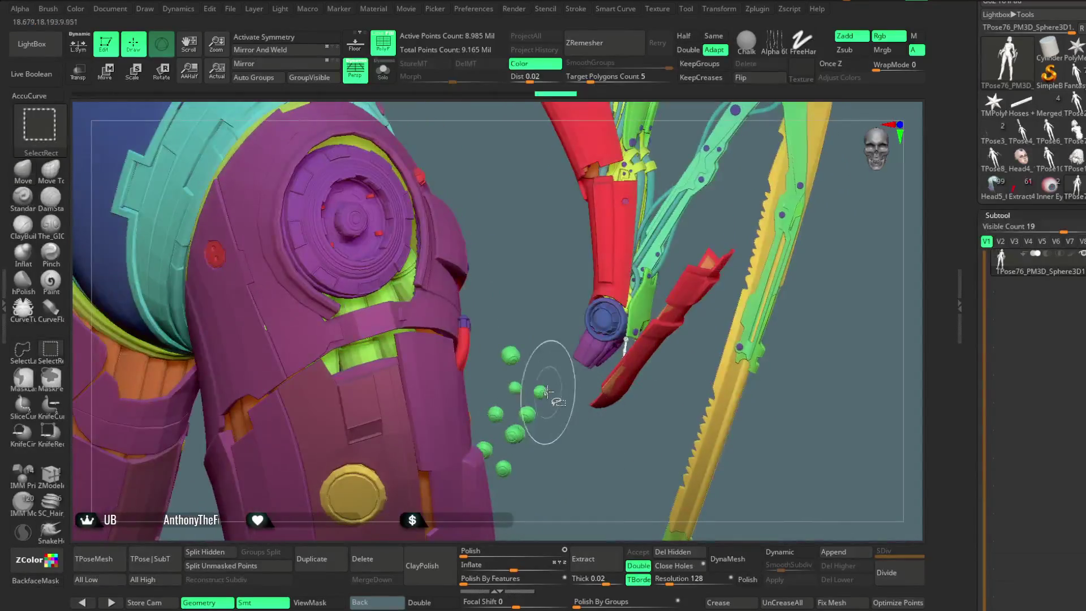
pyautogui.keyDown('ctrl'); pyautogui.keyDown('alt'); pyautogui.keyDown('shift'); pyautogui.click(542, 387); pyautogui.keyUp('shift'); pyautogui.keyUp('alt'); pyautogui.keyUp('ctrl')
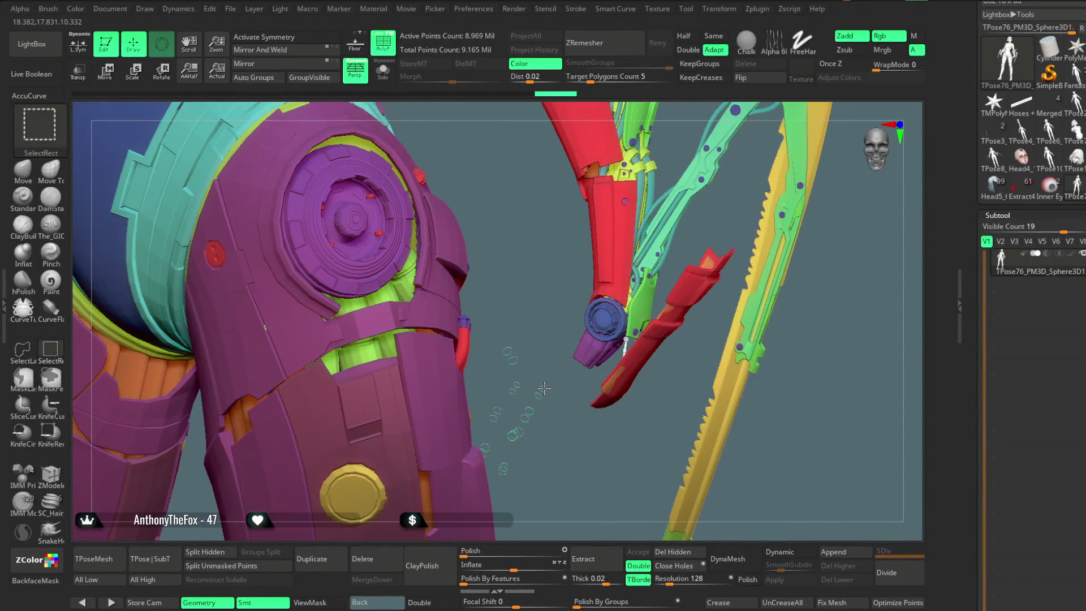
pyautogui.keyDown('ctrl'); pyautogui.keyDown('alt'); pyautogui.keyDown('shift'); pyautogui.click(544, 389); pyautogui.keyUp('shift'); pyautogui.keyUp('alt'); pyautogui.keyUp('ctrl')
pyautogui.moveTo(557, 413)
pyautogui.mouseDown()
pyautogui.moveTo(728, 195)
pyautogui.moveTo(531, 247)
pyautogui.mouseUp()
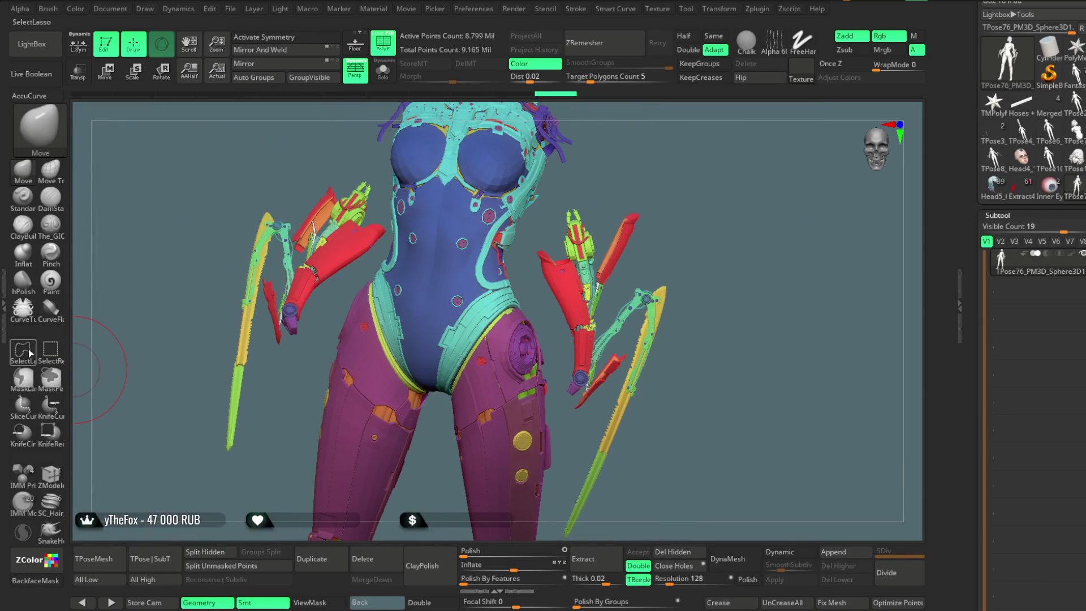
# Hide the right arm pieces and green stick, then delete the hidden geometry
pyautogui.moveTo(597, 182)
pyautogui.keyDown('ctrl'); pyautogui.keyDown('shift'); pyautogui.mouseDown()
pyautogui.moveTo(571, 187)
pyautogui.moveTo(532, 264)
pyautogui.moveTo(562, 404)
pyautogui.moveTo(754, 273)
pyautogui.moveTo(749, 228)
pyautogui.mouseUp(); pyautogui.keyUp('shift'); pyautogui.keyUp('ctrl')
pyautogui.moveTo(721, 265)
pyautogui.keyDown('ctrl'); pyautogui.keyDown('shift'); pyautogui.mouseDown()
pyautogui.moveTo(717, 278)
pyautogui.moveTo(720, 235)
pyautogui.moveTo(625, 308)
pyautogui.mouseUp(); pyautogui.keyUp('shift'); pyautogui.keyUp('ctrl')
pyautogui.moveTo(588, 355)
pyautogui.keyDown('ctrl'); pyautogui.keyDown('shift'); pyautogui.mouseDown()
pyautogui.moveTo(622, 452)
pyautogui.moveTo(704, 251)
pyautogui.moveTo(693, 252)
pyautogui.moveTo(708, 326)
pyautogui.moveTo(492, 327)
pyautogui.moveTo(418, 463)
pyautogui.moveTo(362, 265)
pyautogui.moveTo(468, 219)
pyautogui.moveTo(502, 273)
pyautogui.mouseUp(); pyautogui.keyUp('shift'); pyautogui.keyUp('ctrl')
pyautogui.click(672, 551)
# Hide and delete the grey-blue and green hip armour, then transfer the mesh back to subtools
pyautogui.moveTo(750, 297)
pyautogui.keyDown('alt'); pyautogui.mouseDown()
pyautogui.moveTo(739, 296)
pyautogui.moveTo(746, 167)
pyautogui.mouseUp(); pyautogui.keyUp('alt')
pyautogui.click(62, 357)
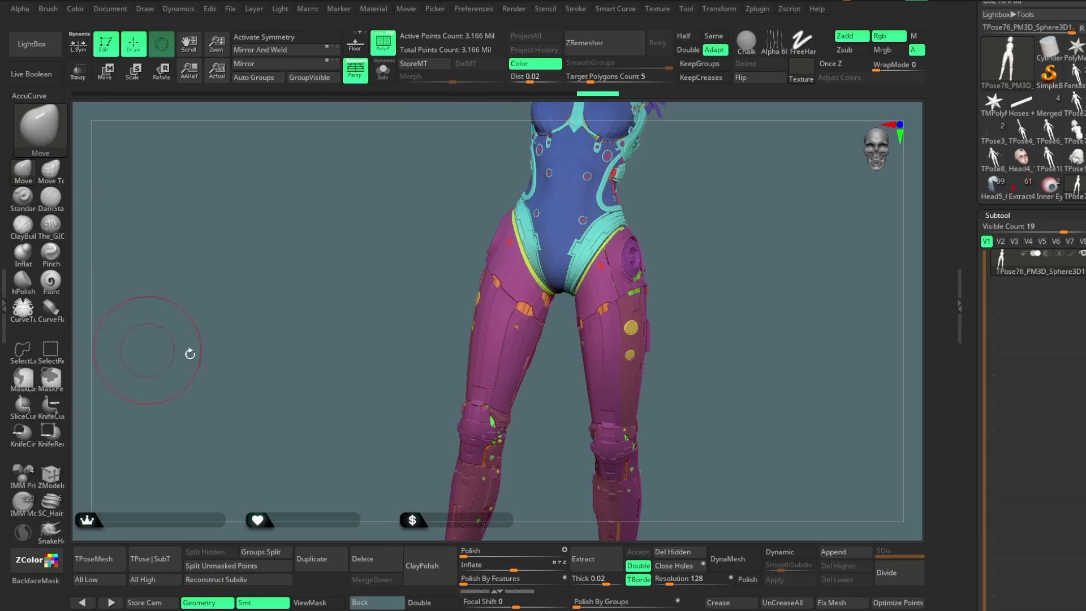
pyautogui.keyDown('ctrl'); pyautogui.keyDown('shift'); pyautogui.click(601, 363); pyautogui.keyUp('shift'); pyautogui.keyUp('ctrl')
pyautogui.keyDown('ctrl'); pyautogui.keyDown('shift'); pyautogui.click(701, 330); pyautogui.keyUp('shift'); pyautogui.keyUp('ctrl')
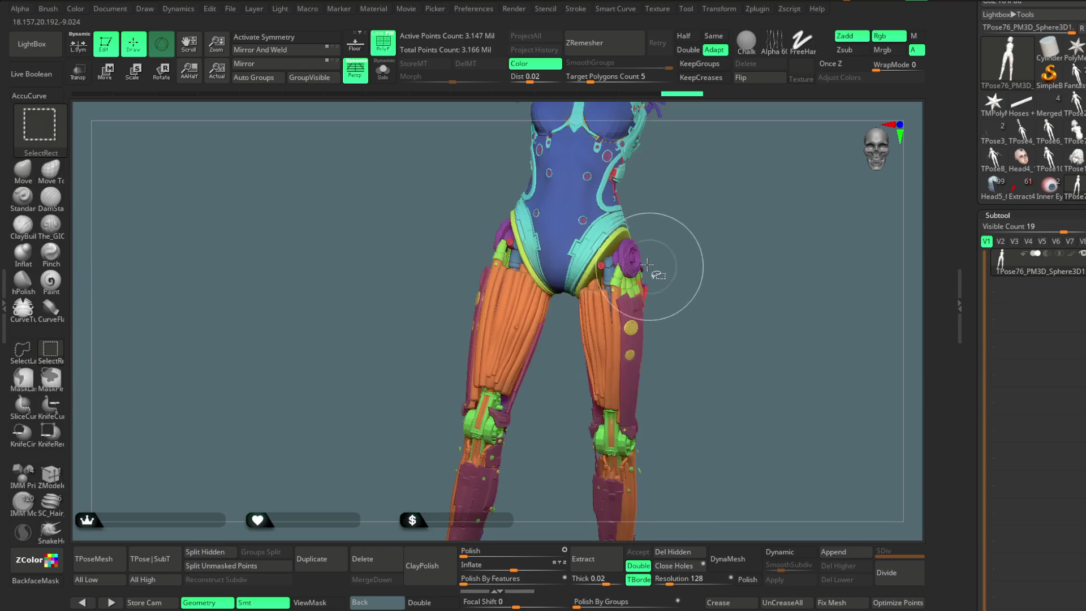
pyautogui.keyDown('ctrl'); pyautogui.keyDown('alt'); pyautogui.keyDown('shift'); pyautogui.click(610, 265); pyautogui.keyUp('shift'); pyautogui.keyUp('alt'); pyautogui.keyUp('ctrl')
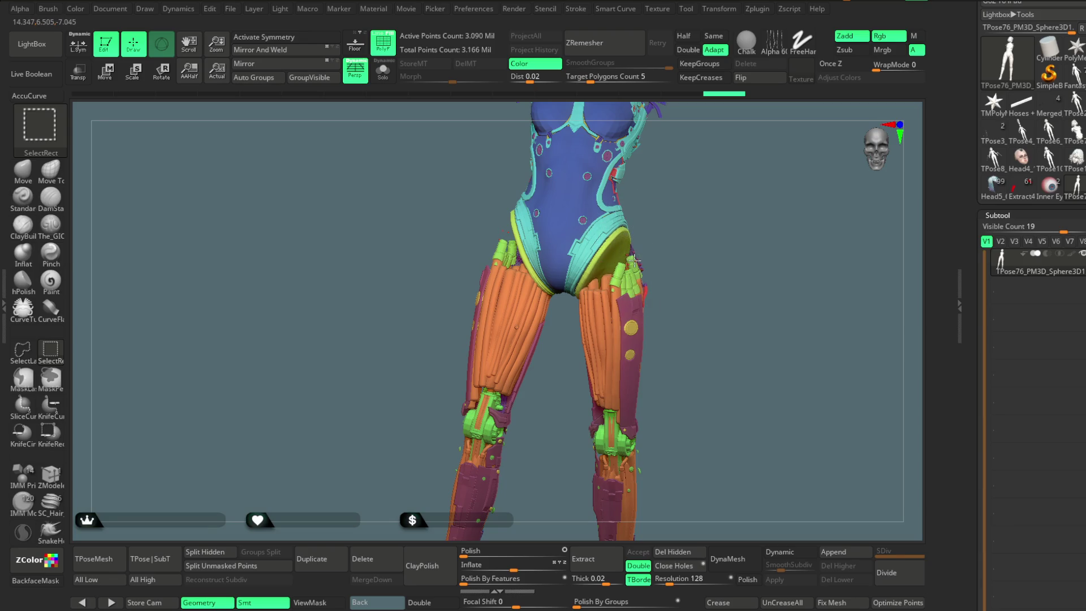
pyautogui.keyDown('ctrl'); pyautogui.keyDown('alt'); pyautogui.keyDown('shift'); pyautogui.click(636, 259); pyautogui.keyUp('shift'); pyautogui.keyUp('alt'); pyautogui.keyUp('ctrl')
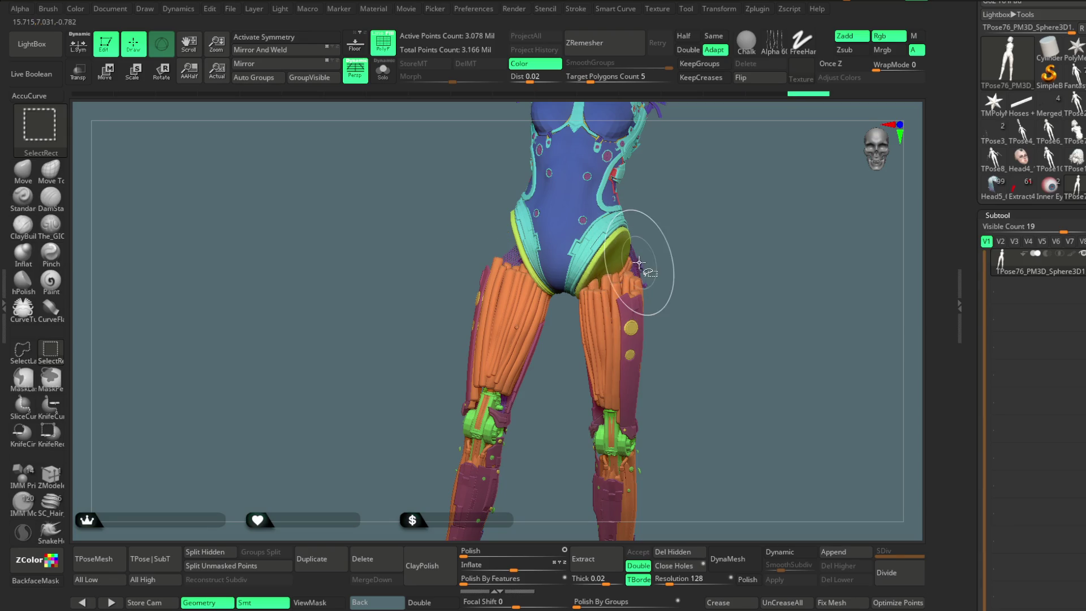
pyautogui.moveTo(724, 208); pyautogui.dragTo(639, 389)
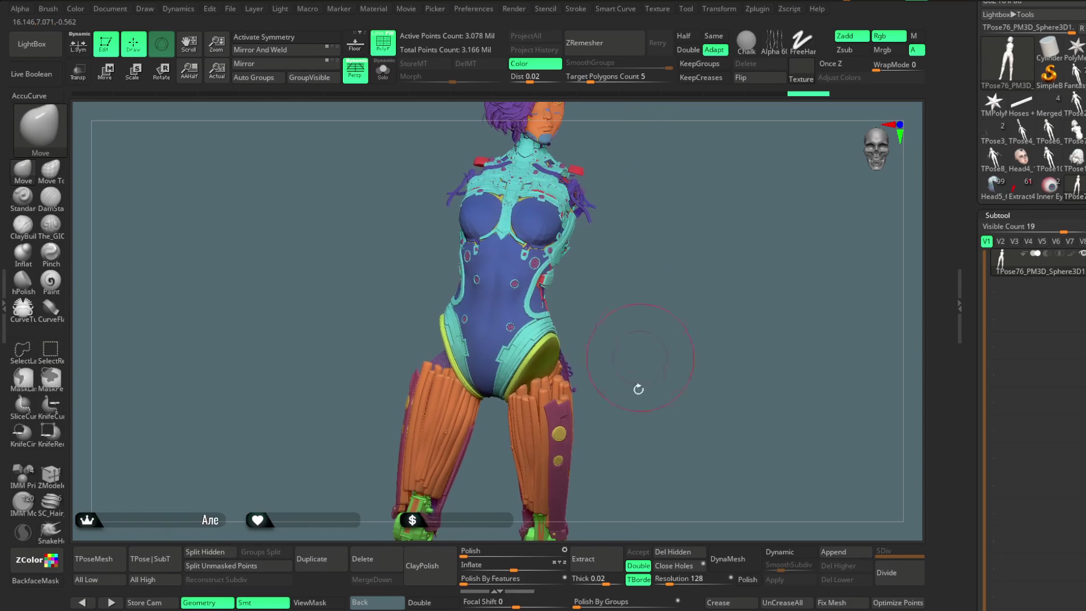
pyautogui.click(670, 552)
pyautogui.moveTo(685, 310)
pyautogui.mouseDown()
pyautogui.moveTo(691, 356)
pyautogui.moveTo(636, 318)
pyautogui.mouseUp()
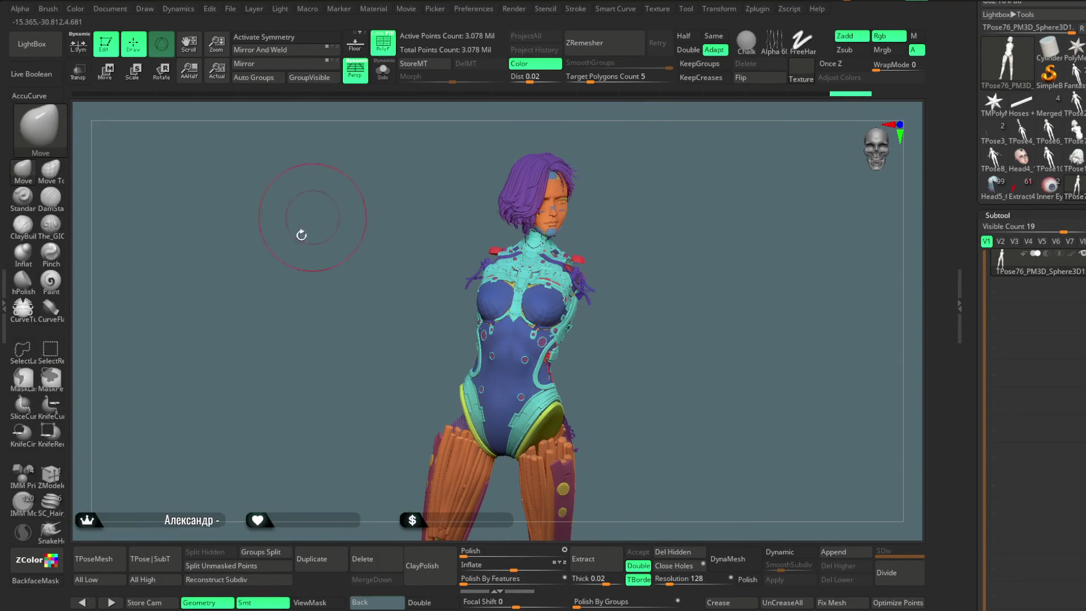
pyautogui.click(170, 558)
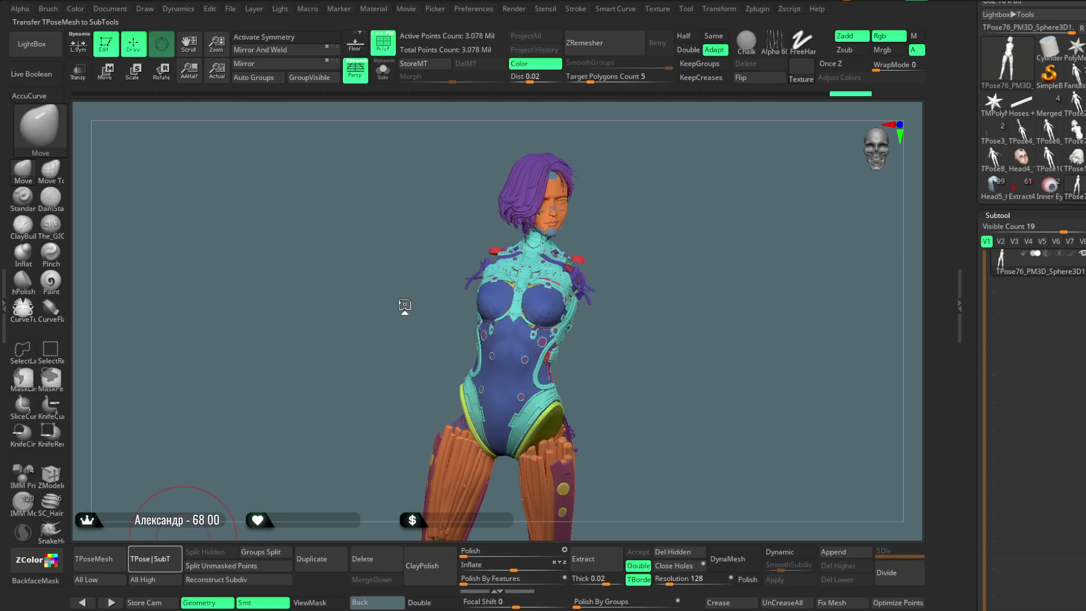
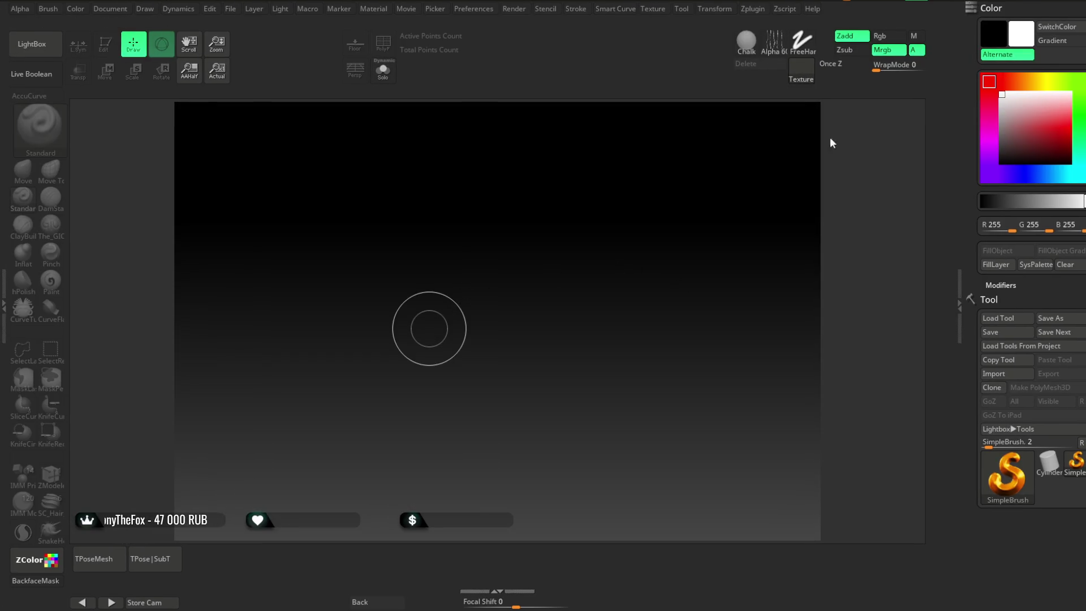
# Dismiss LightBox and open the saved cyberpunk female character project
pyautogui.press(',')
pyautogui.press(',')
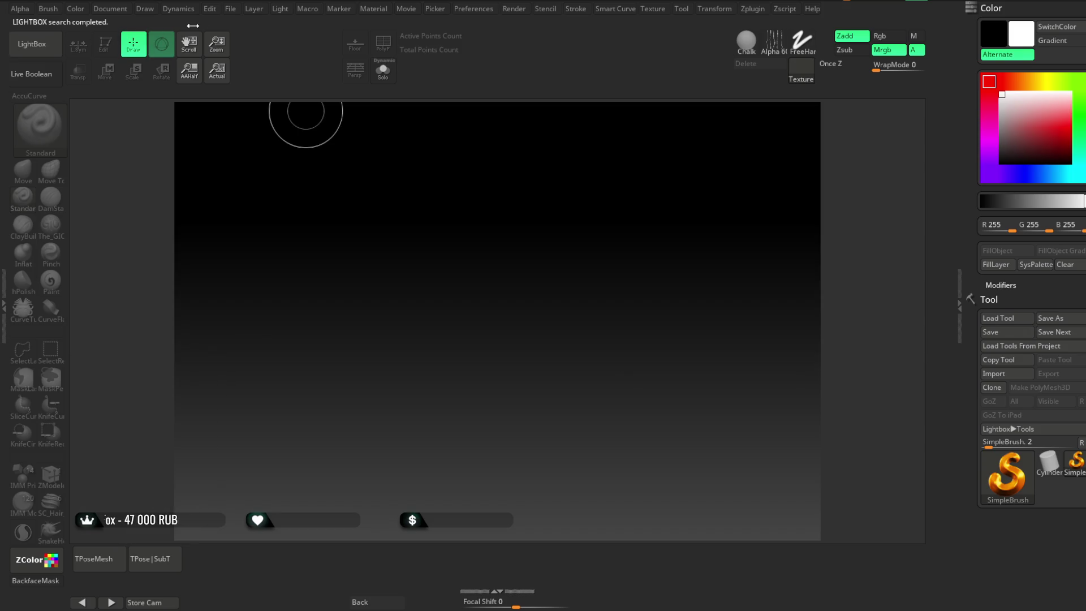
pyautogui.click(233, 9)
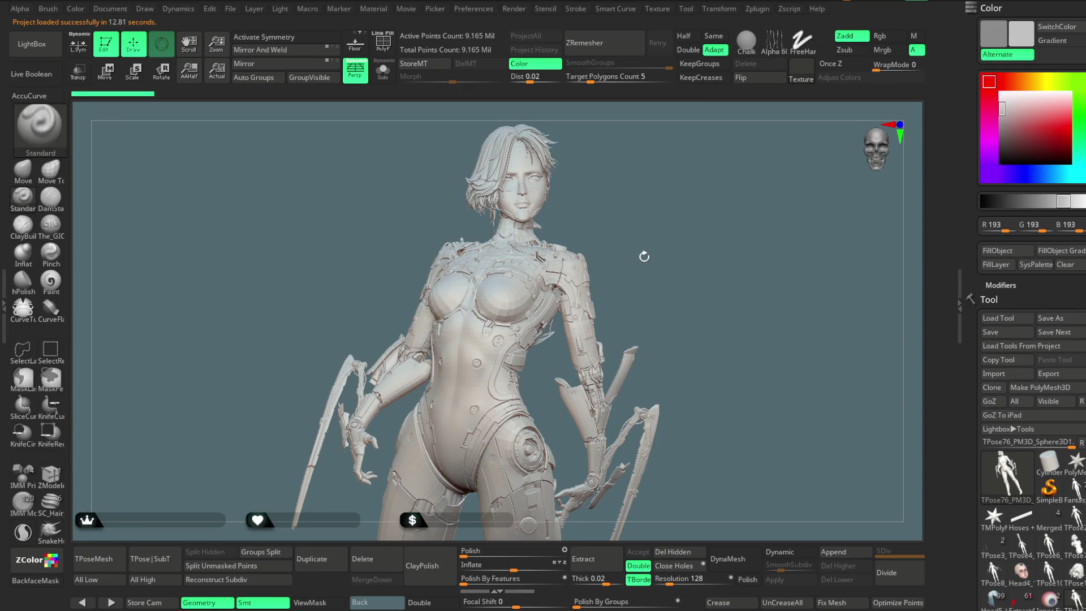
# Show the subtool list and make Head5_6 the active tool
pyautogui.click(1075, 262)
pyautogui.scroll(5, 1076, 262)
pyautogui.click(991, 351)
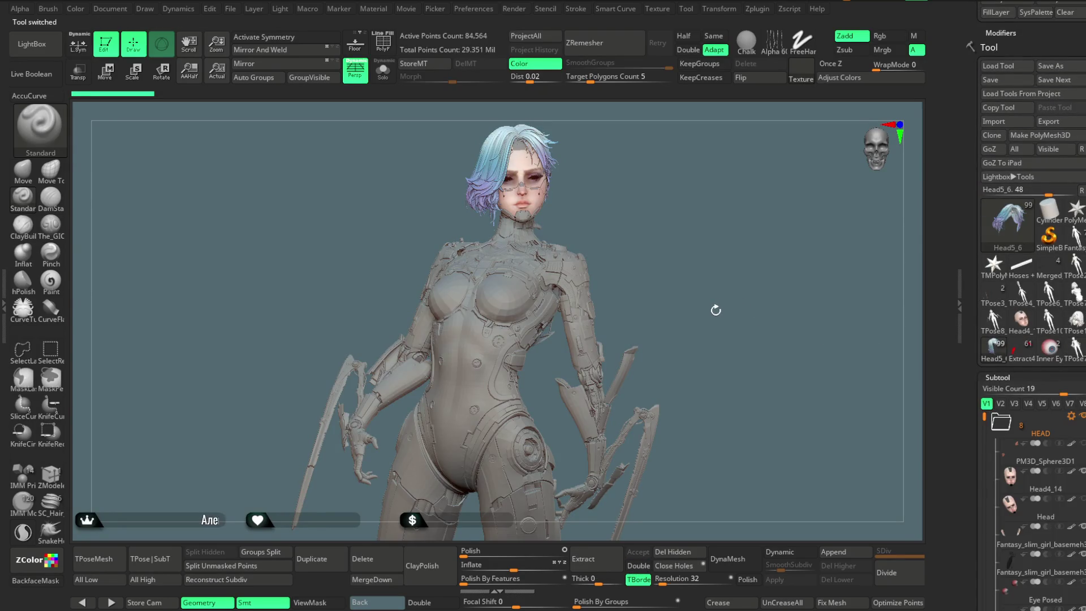
pyautogui.keyDown('alt'); pyautogui.moveTo(751, 318); pyautogui.dragTo(800, 242); pyautogui.keyUp('alt')
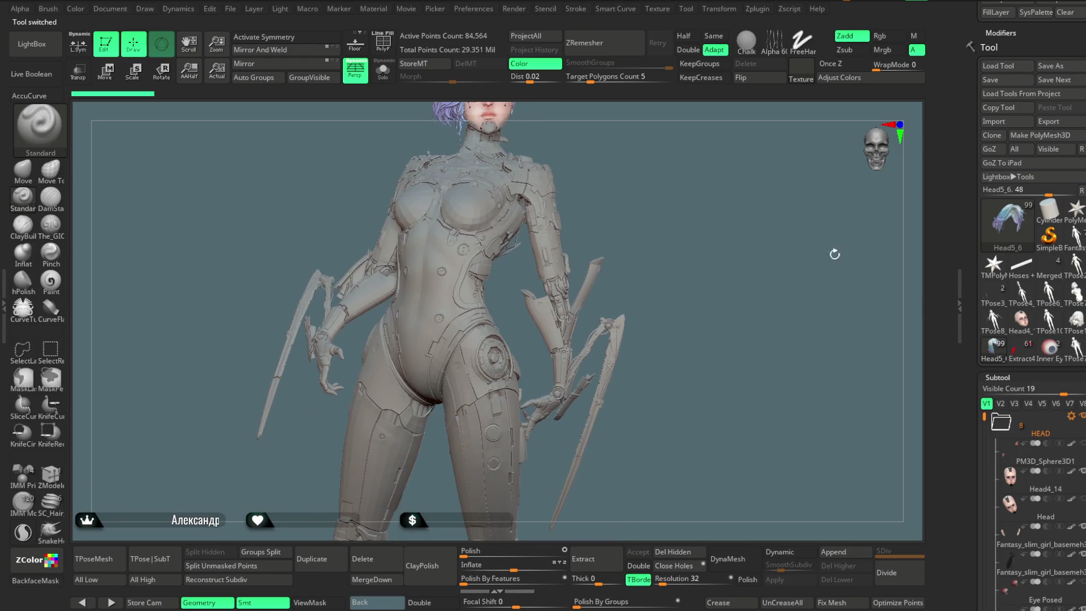
# Collapse the HEAD and HAND_MECHANISM_PP folders and select the Legs folder
pyautogui.click(1009, 428)
pyautogui.moveTo(785, 170)
pyautogui.keyDown('alt'); pyautogui.mouseDown()
pyautogui.moveTo(772, 226)
pyautogui.moveTo(729, 295)
pyautogui.moveTo(753, 252)
pyautogui.mouseUp(); pyautogui.keyUp('alt')
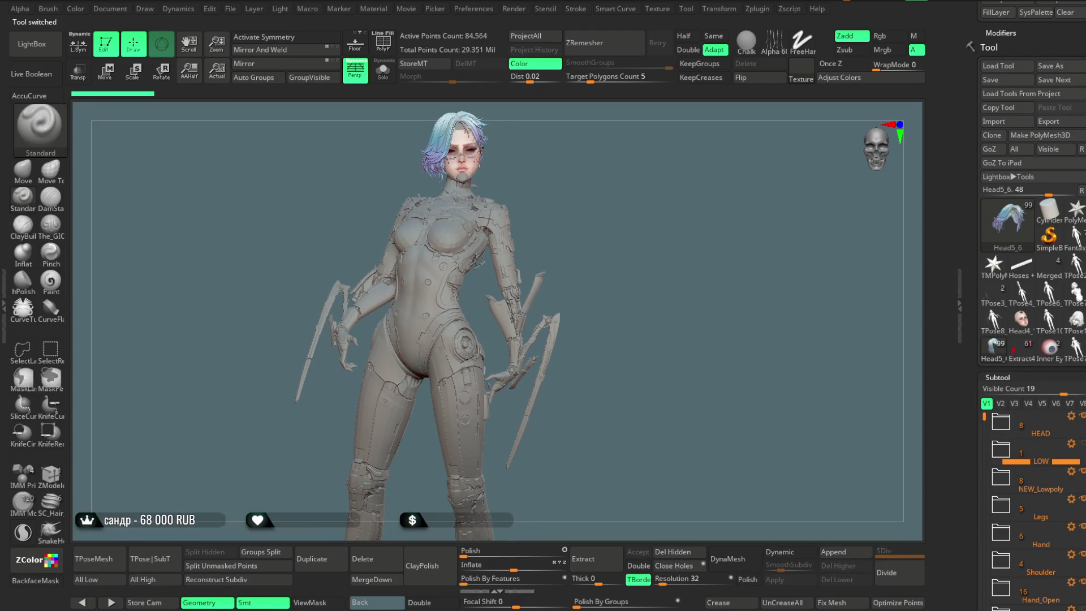
pyautogui.scroll(-5, 1083, 430)
pyautogui.scroll(-3, 1080, 431)
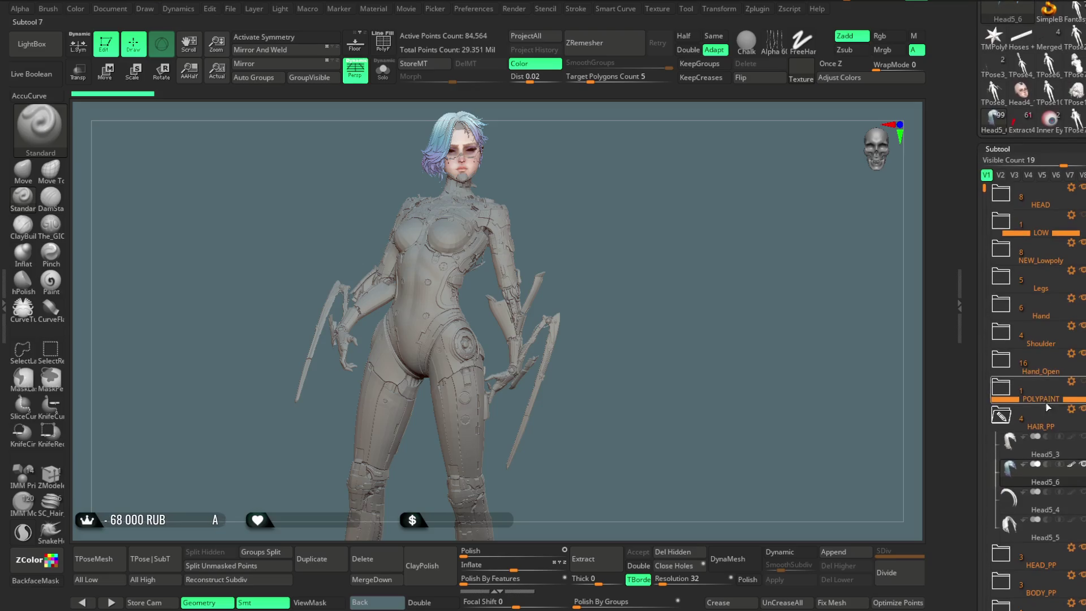
pyautogui.click(1041, 560)
pyautogui.click(1046, 365)
pyautogui.click(1083, 273)
pyautogui.moveTo(626, 371)
pyautogui.keyDown('alt'); pyautogui.mouseDown()
pyautogui.moveTo(638, 313)
pyautogui.moveTo(696, 348)
pyautogui.moveTo(683, 352)
pyautogui.mouseUp(); pyautogui.keyUp('alt')
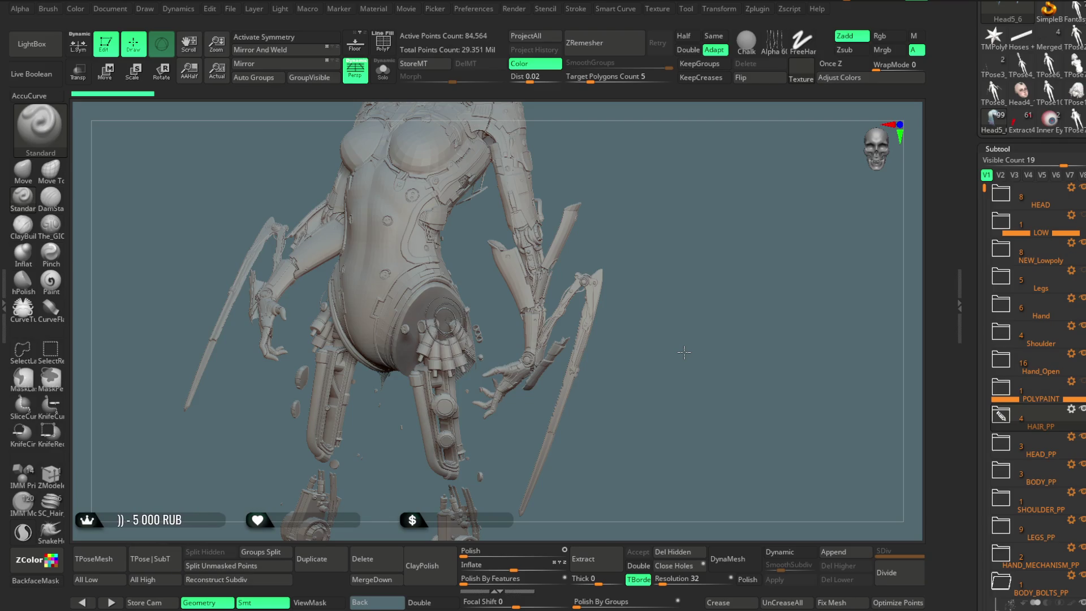
pyautogui.moveTo(1081, 403)
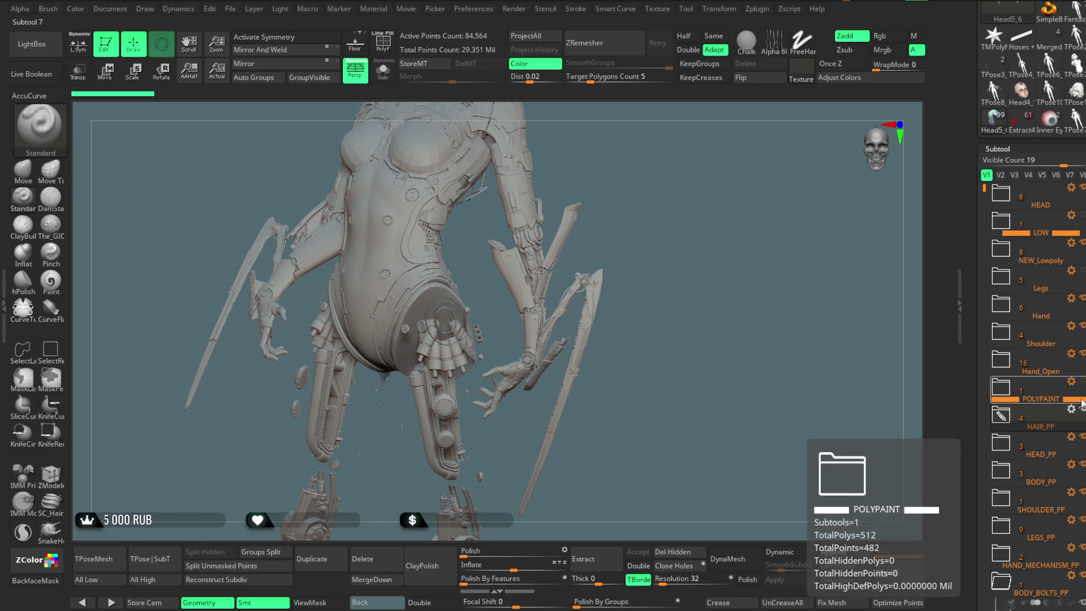
# Hide the LEGS_PP meshes and expand LEGS_PP to list its subtools
pyautogui.click(1081, 520)
pyautogui.click(1081, 520)
pyautogui.click(1081, 519)
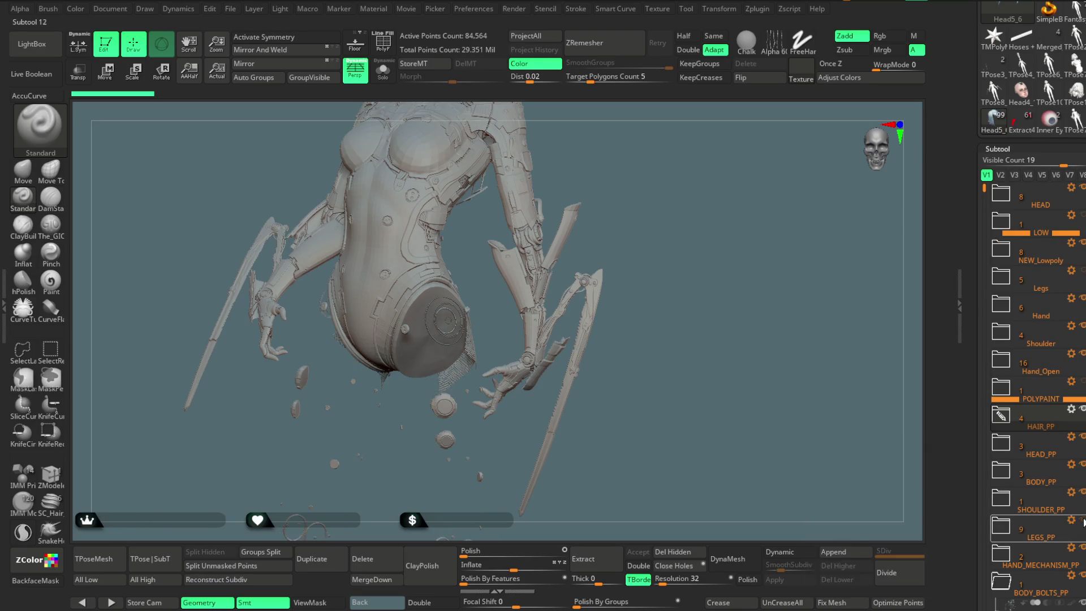
pyautogui.click(1005, 534)
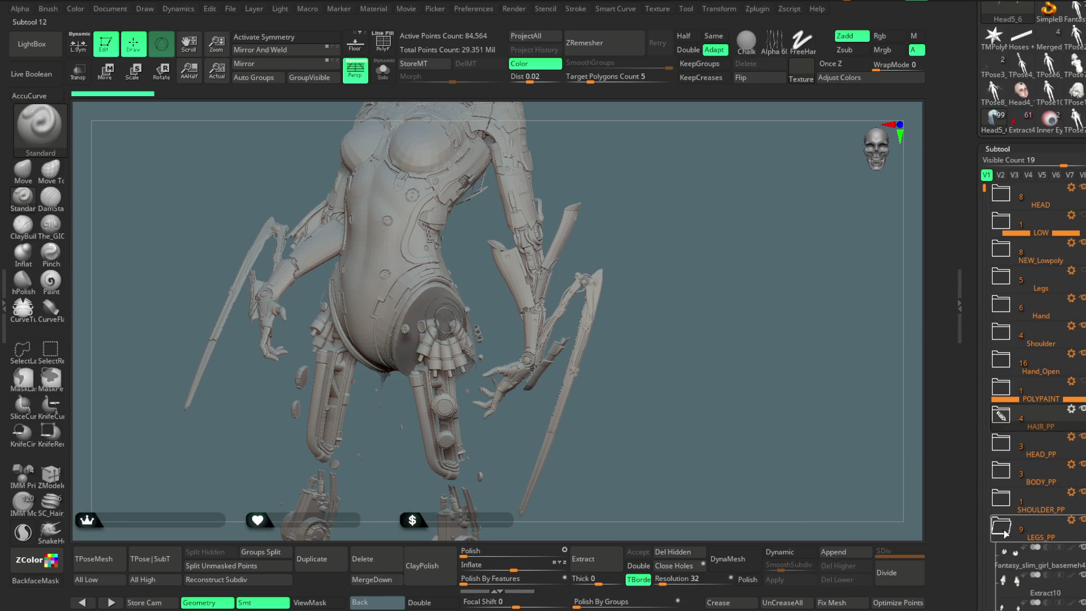
pyautogui.scroll(-1, 980, 180)
pyautogui.moveTo(980, 180); pyautogui.dragTo(980, 201)
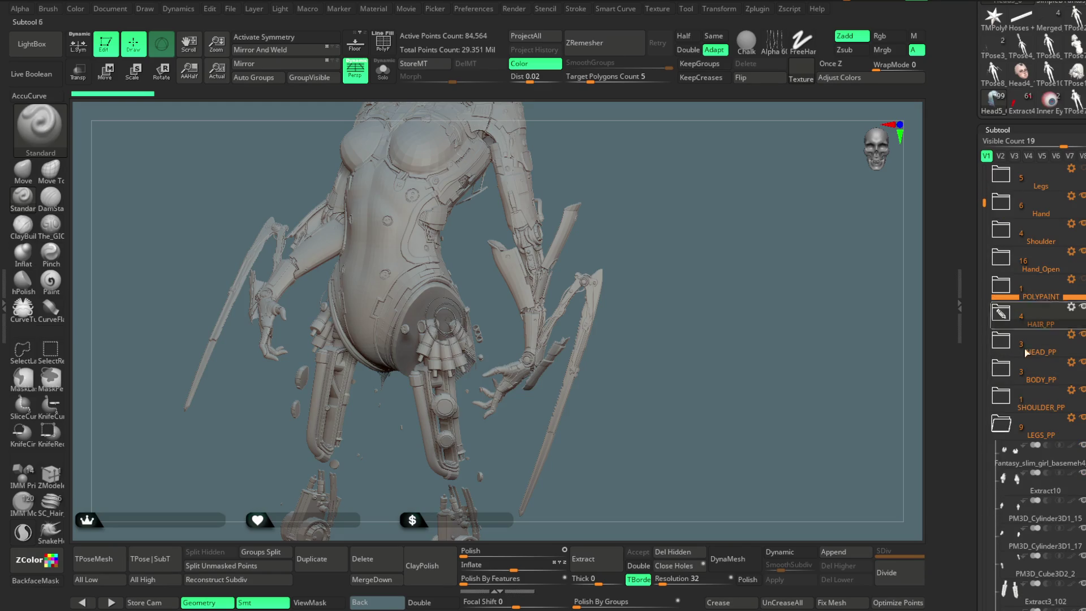
# Move the slim girl base, Extract10, cylinders, Extract3_46 and LEGS_KNEES_PP into Legs
pyautogui.moveTo(1040, 465)
pyautogui.moveTo(1040, 465)
pyautogui.mouseDown()
pyautogui.moveTo(1039, 181)
pyautogui.moveTo(1039, 201)
pyautogui.mouseUp()
pyautogui.moveTo(1045, 463); pyautogui.dragTo(1039, 186)
pyautogui.moveTo(1045, 463); pyautogui.dragTo(1039, 187)
pyautogui.moveTo(1042, 463); pyautogui.dragTo(1039, 184)
pyautogui.moveTo(1045, 463)
pyautogui.mouseDown()
pyautogui.moveTo(1025, 223)
pyautogui.moveTo(1039, 184)
pyautogui.moveTo(1044, 447)
pyautogui.moveTo(1038, 186)
pyautogui.mouseUp()
pyautogui.moveTo(1042, 456); pyautogui.dragTo(1038, 187)
pyautogui.moveTo(1036, 457); pyautogui.dragTo(1039, 187)
pyautogui.moveTo(739, 432)
pyautogui.mouseDown()
pyautogui.moveTo(659, 357)
pyautogui.moveTo(483, 304)
pyautogui.mouseUp()
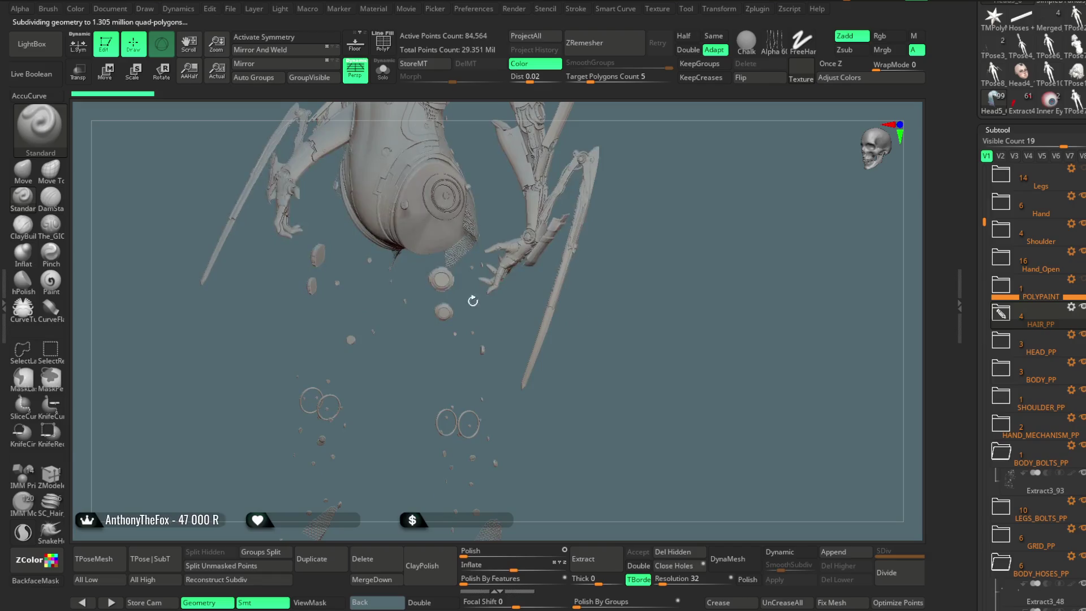
# Select the LOW subtool and expand the LEGS_BOLTS_PP folder
pyautogui.keyDown('alt'); pyautogui.click(442, 280); pyautogui.keyUp('alt')
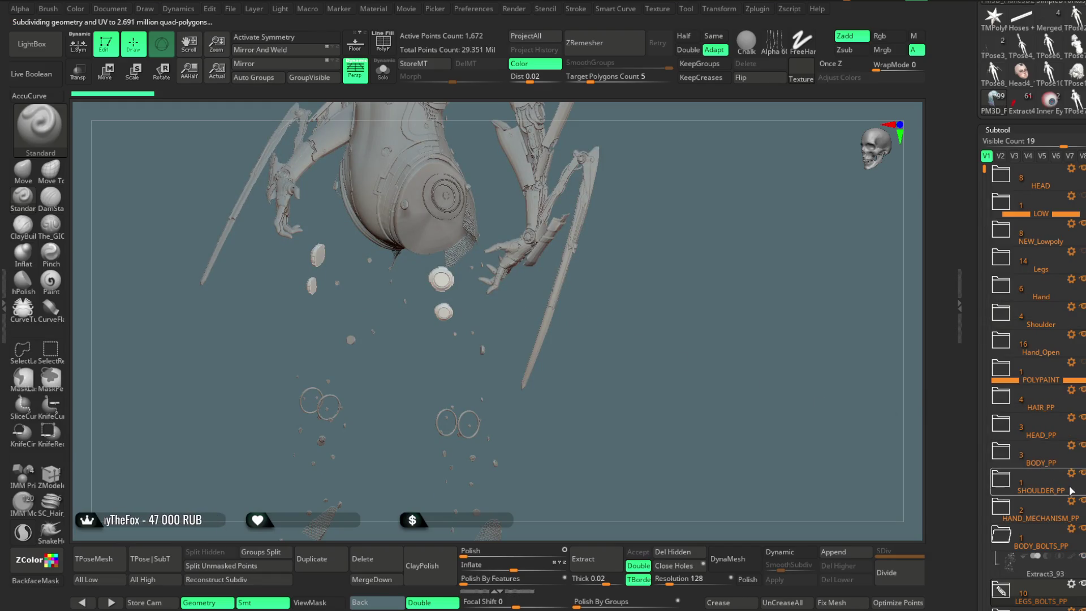
pyautogui.moveTo(980, 168)
pyautogui.mouseDown()
pyautogui.moveTo(981, 191)
pyautogui.moveTo(981, 176)
pyautogui.mouseUp()
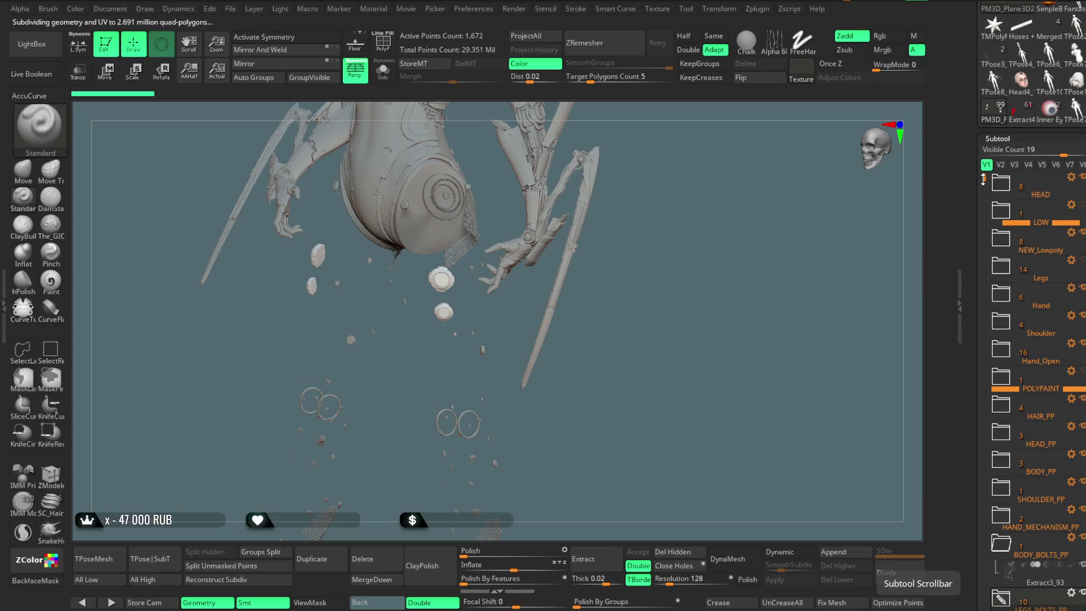
pyautogui.scroll(-3, 998, 387)
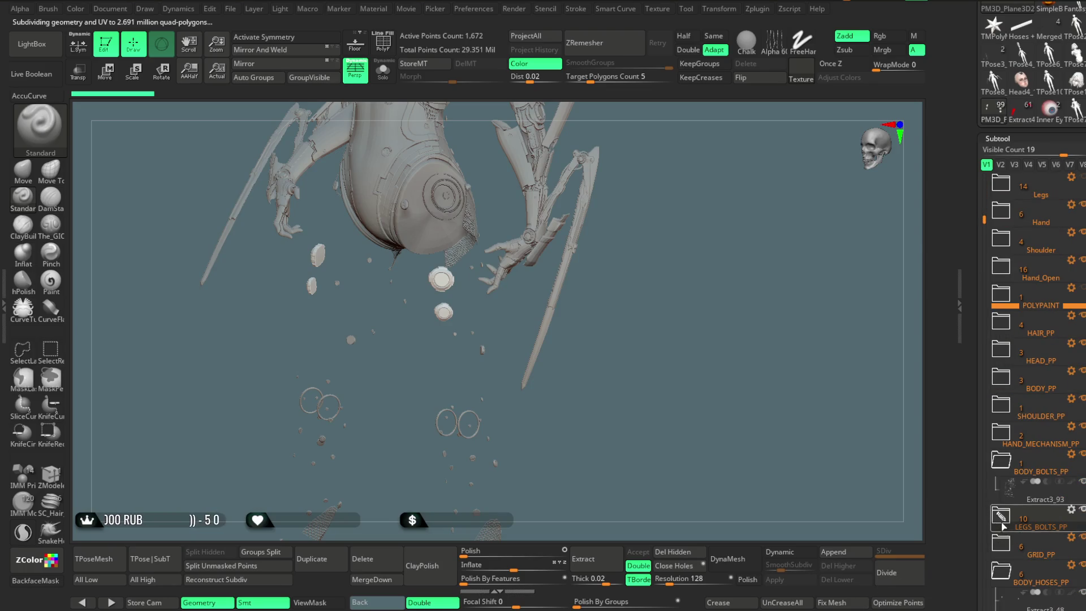
pyautogui.click(1001, 516)
# Move Extract3_95, Extract3_54, Extract3_43, PM3D_Plane3D2, TPose50_PM3D_Sphere3D, Extract3_89, Extract8_4, Extract6_9 into Legs
pyautogui.moveTo(1038, 556)
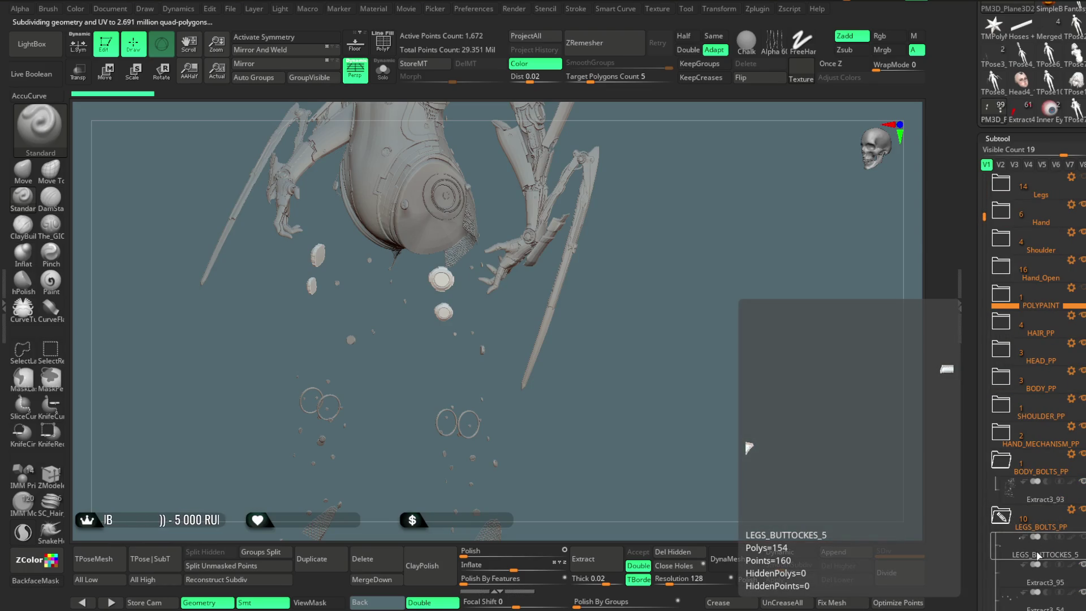
pyautogui.moveTo(1037, 578)
pyautogui.mouseDown()
pyautogui.moveTo(1029, 189)
pyautogui.moveTo(1030, 207)
pyautogui.mouseUp()
pyautogui.moveTo(1049, 582); pyautogui.dragTo(1035, 205)
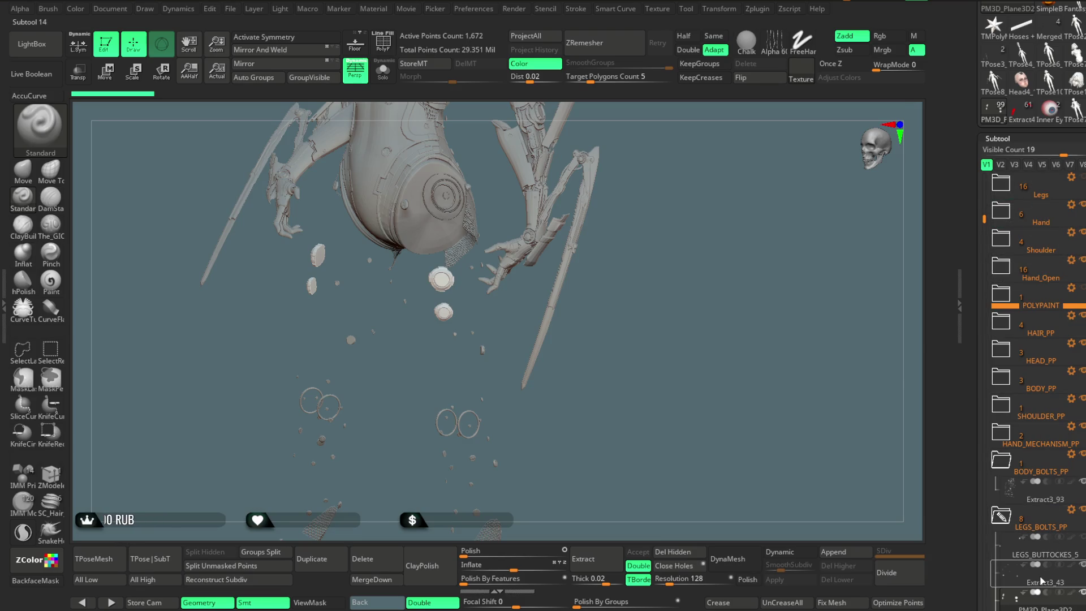
pyautogui.moveTo(1039, 582); pyautogui.dragTo(1035, 207)
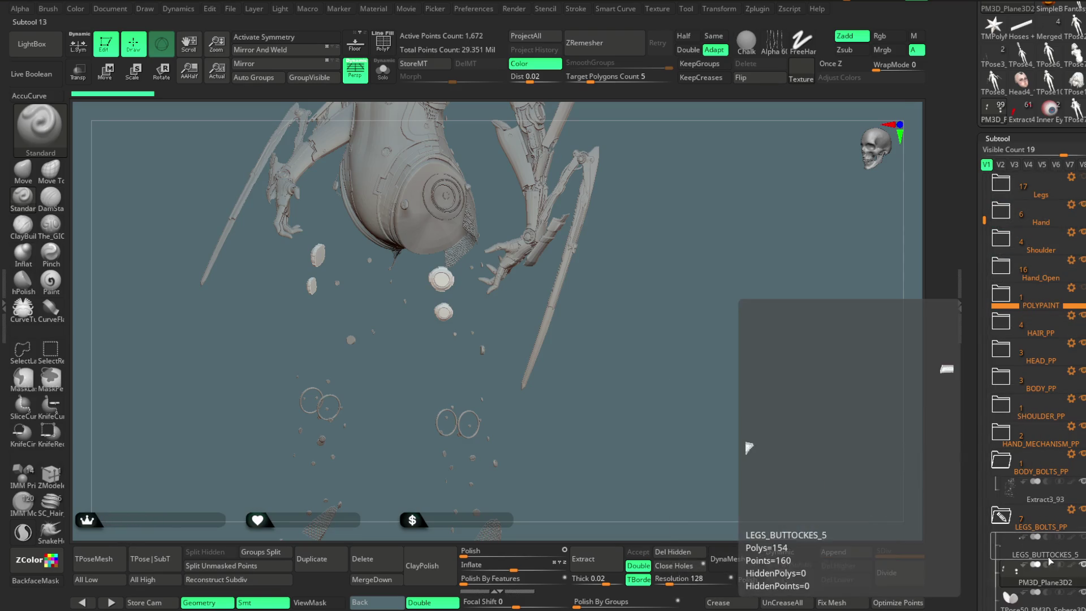
pyautogui.moveTo(1037, 583); pyautogui.dragTo(1035, 207)
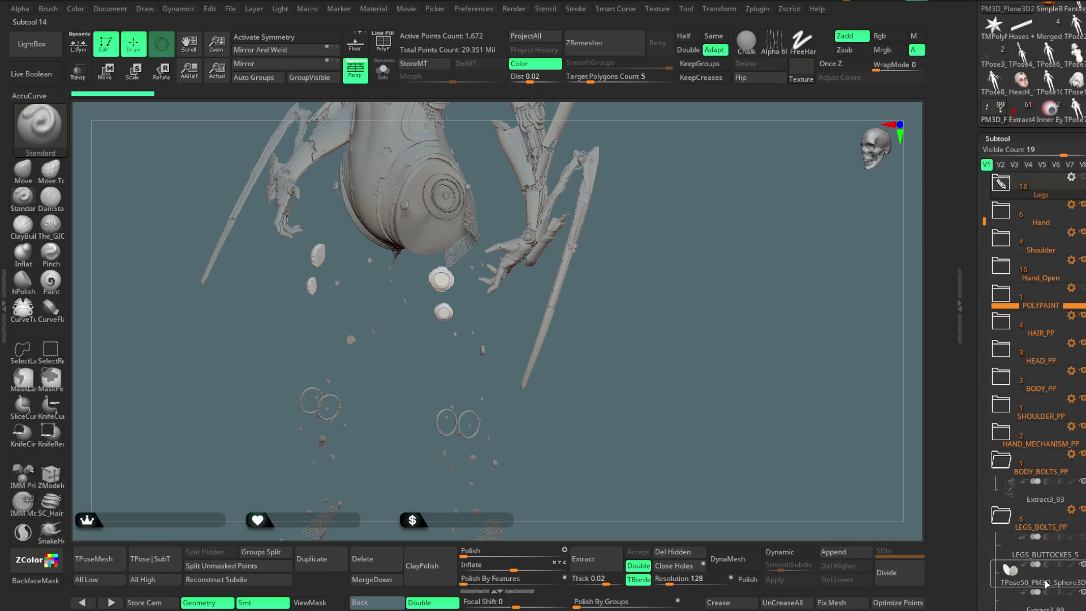
pyautogui.moveTo(1037, 583); pyautogui.dragTo(1030, 203)
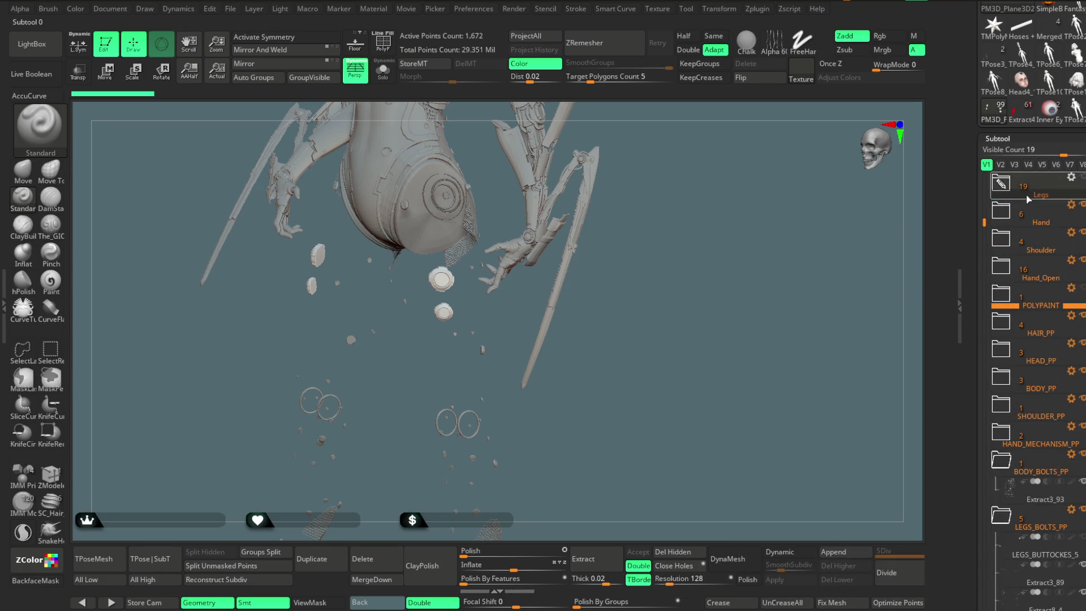
pyautogui.moveTo(1037, 583); pyautogui.dragTo(1024, 211)
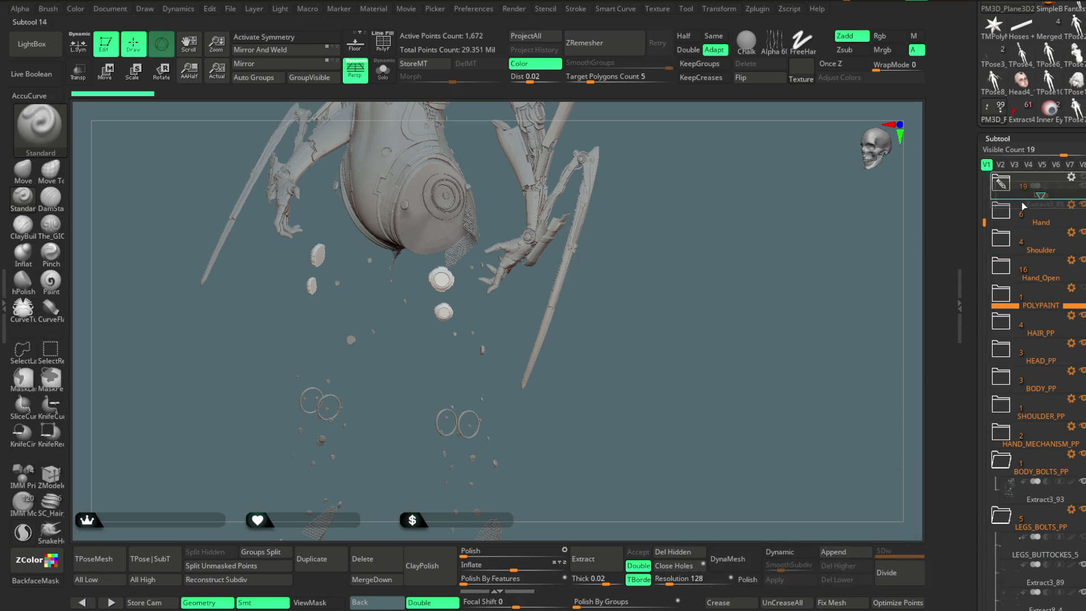
pyautogui.moveTo(1038, 582); pyautogui.dragTo(1023, 207)
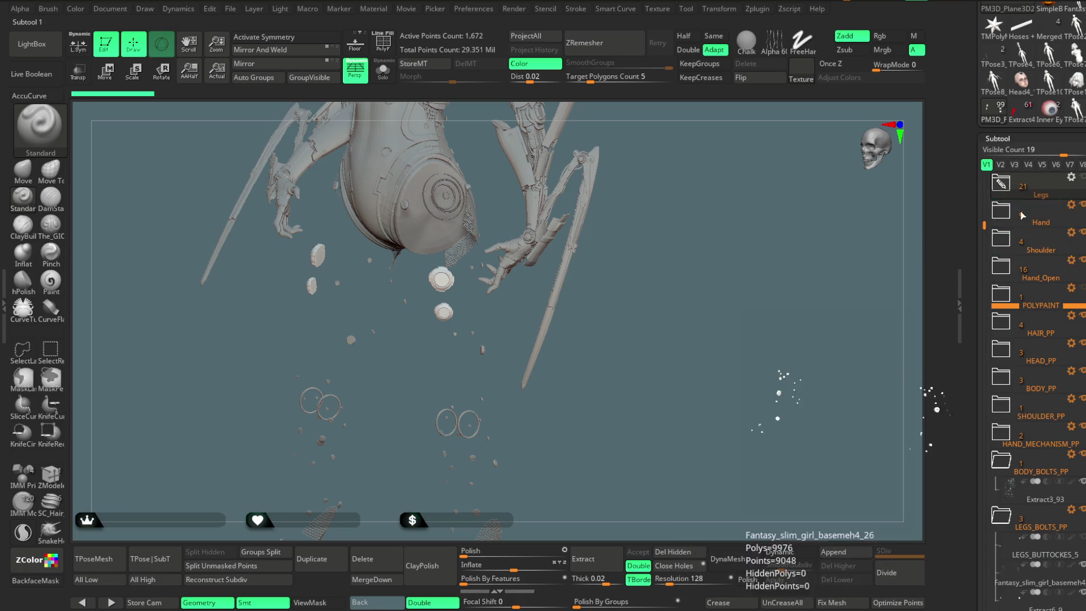
pyautogui.moveTo(1038, 583); pyautogui.dragTo(1025, 222)
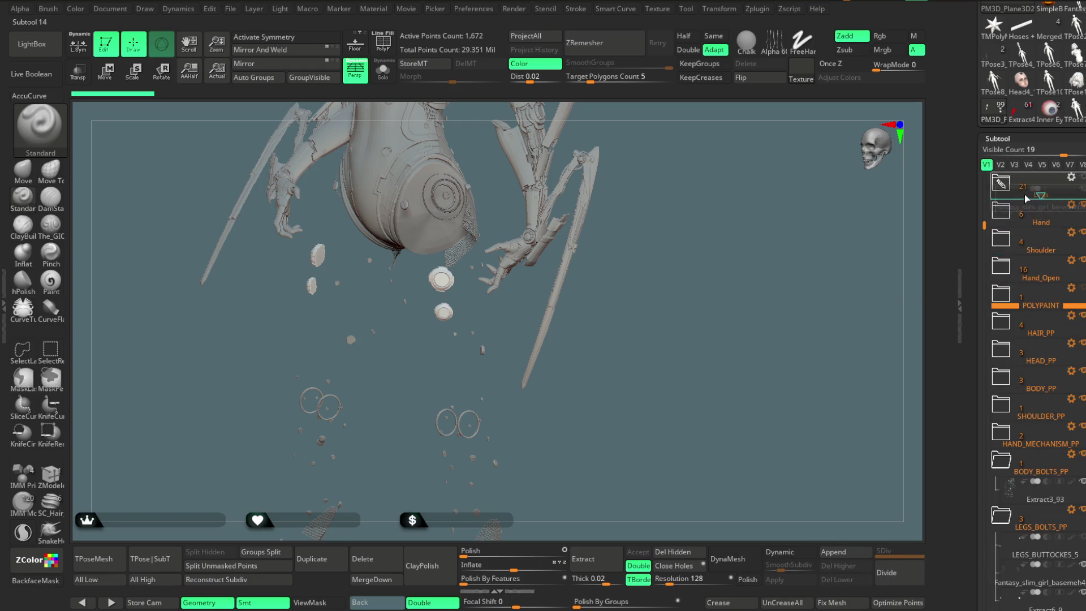
pyautogui.moveTo(1038, 585)
pyautogui.moveTo(1038, 585); pyautogui.dragTo(1024, 210)
# Select the Chest subtool, view the model from below, and select Extract3_90
pyautogui.moveTo(998, 475)
pyautogui.keyDown('alt'); pyautogui.click(665, 420); pyautogui.keyUp('alt')
pyautogui.moveTo(586, 358)
pyautogui.mouseDown()
pyautogui.moveTo(616, 396)
pyautogui.moveTo(628, 301)
pyautogui.moveTo(626, 400)
pyautogui.moveTo(600, 353)
pyautogui.moveTo(537, 343)
pyautogui.mouseUp()
pyautogui.keyDown('alt'); pyautogui.click(518, 329); pyautogui.keyUp('alt')
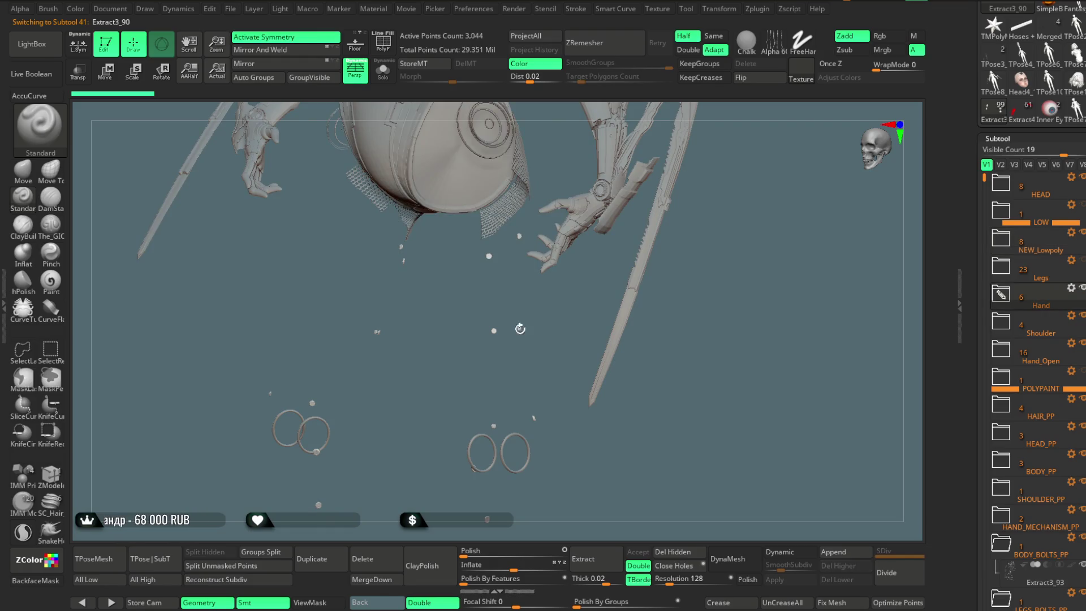
# Solo Extract3_90 to inspect it, then move it into the Legs folder
pyautogui.click(1000, 295)
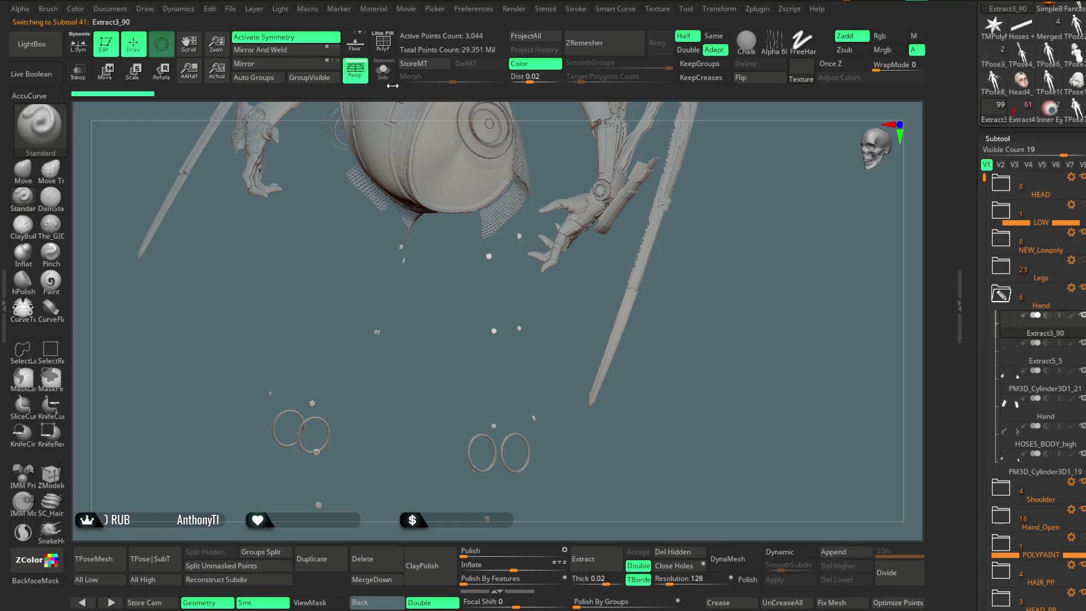
pyautogui.click(386, 73)
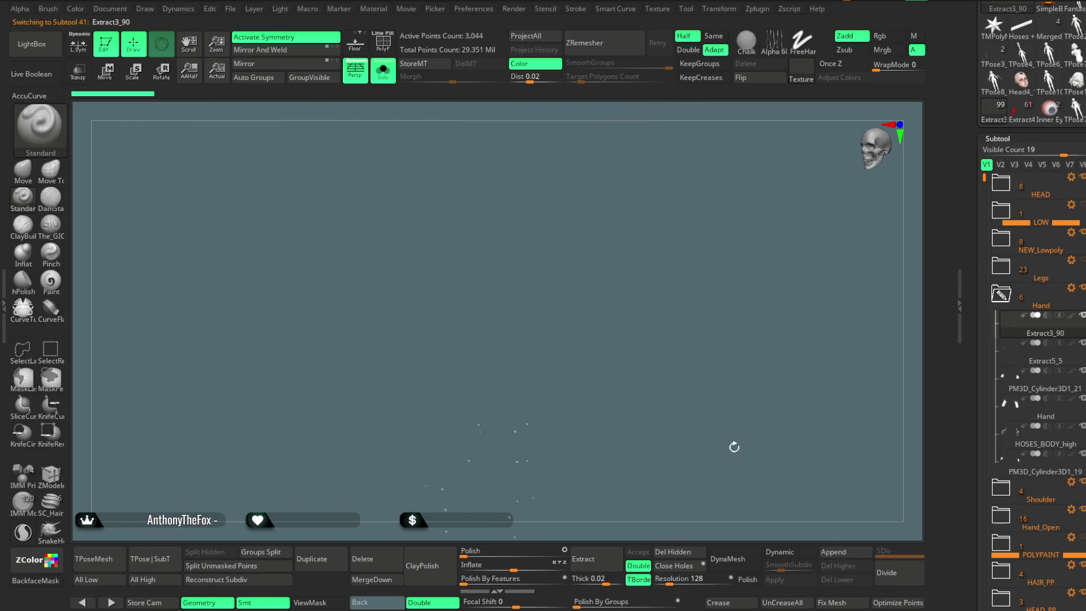
pyautogui.moveTo(717, 370); pyautogui.dragTo(724, 454)
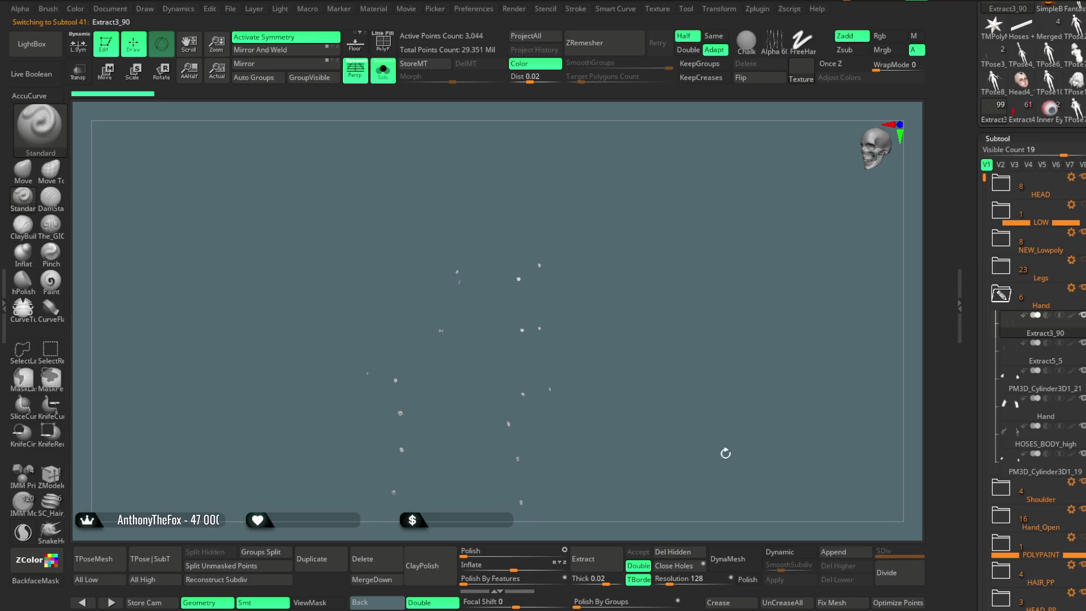
pyautogui.moveTo(1024, 337)
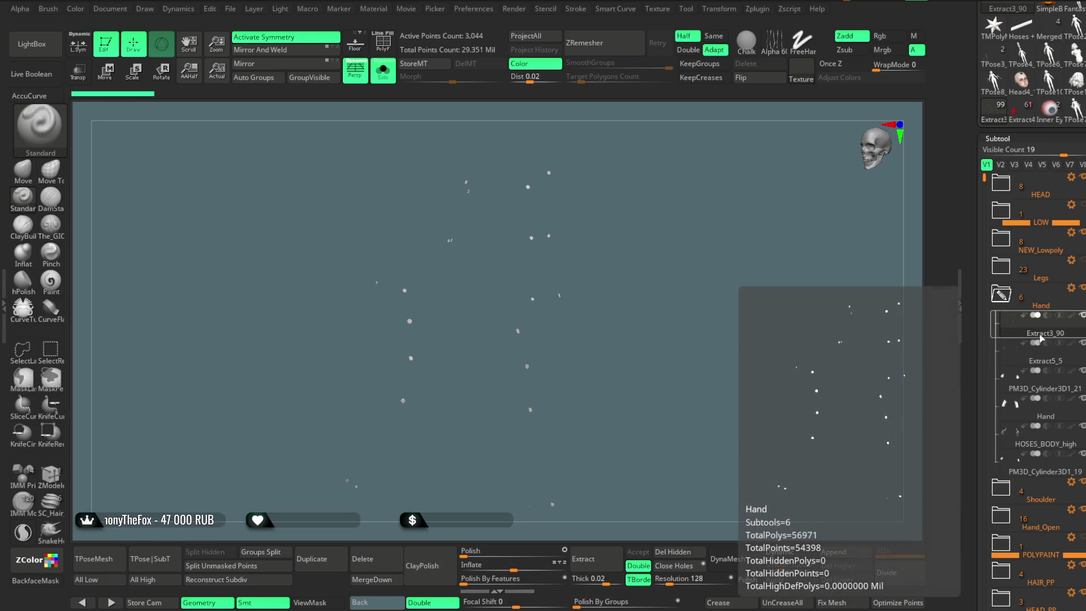
pyautogui.moveTo(1039, 338); pyautogui.dragTo(1001, 266)
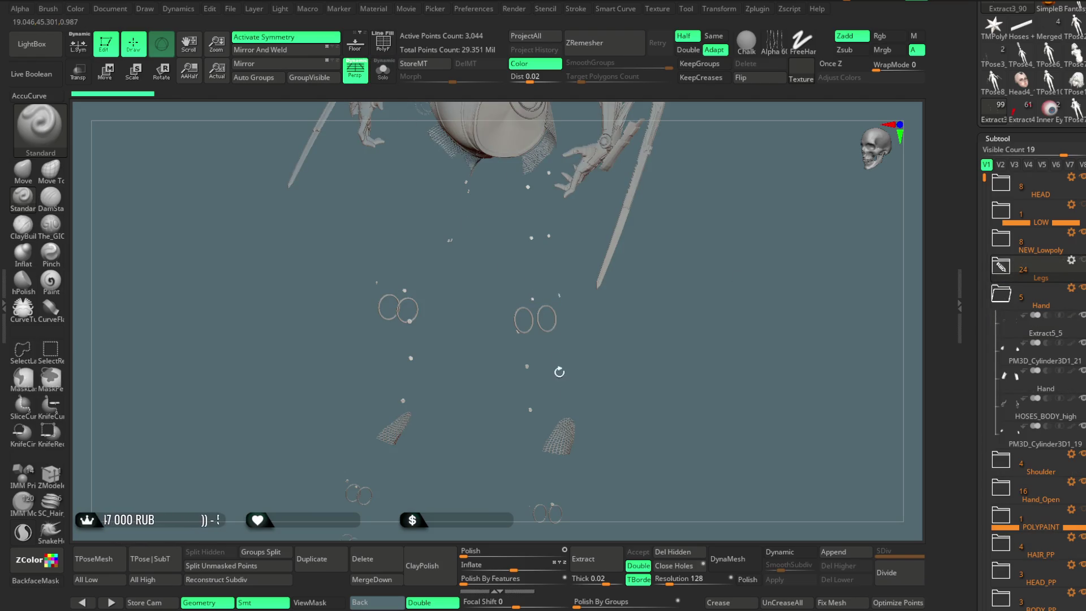
# Select Extract7 and drop it into the Legs folder
pyautogui.keyDown('alt'); pyautogui.click(559, 432); pyautogui.keyUp('alt')
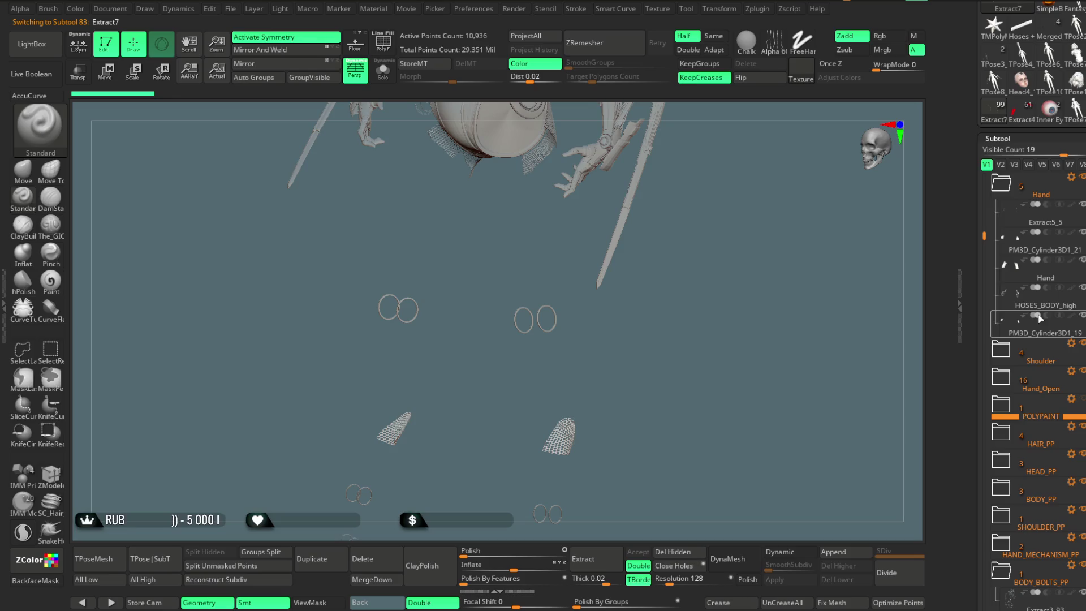
pyautogui.moveTo(982, 237); pyautogui.dragTo(984, 289)
pyautogui.moveTo(1033, 567)
pyautogui.mouseDown()
pyautogui.moveTo(1053, 296)
pyautogui.moveTo(1017, 243)
pyautogui.moveTo(1017, 200)
pyautogui.mouseUp()
pyautogui.moveTo(1022, 274); pyautogui.dragTo(1021, 275)
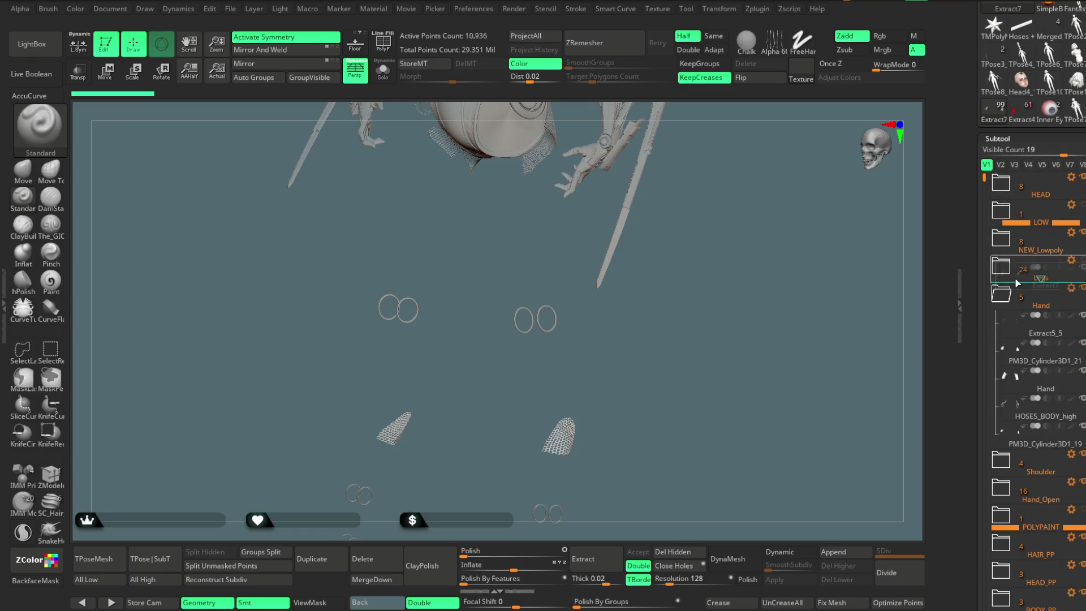
pyautogui.moveTo(799, 383)
pyautogui.keyDown('alt'); pyautogui.mouseDown()
pyautogui.moveTo(697, 237)
pyautogui.moveTo(667, 429)
pyautogui.moveTo(588, 339)
pyautogui.mouseUp(); pyautogui.keyUp('alt')
# Switch between HOSES_BODY_Light_high, Extract6_5 and Chest while framing the torso and hands
pyautogui.keyDown('alt'); pyautogui.click(560, 343); pyautogui.keyUp('alt')
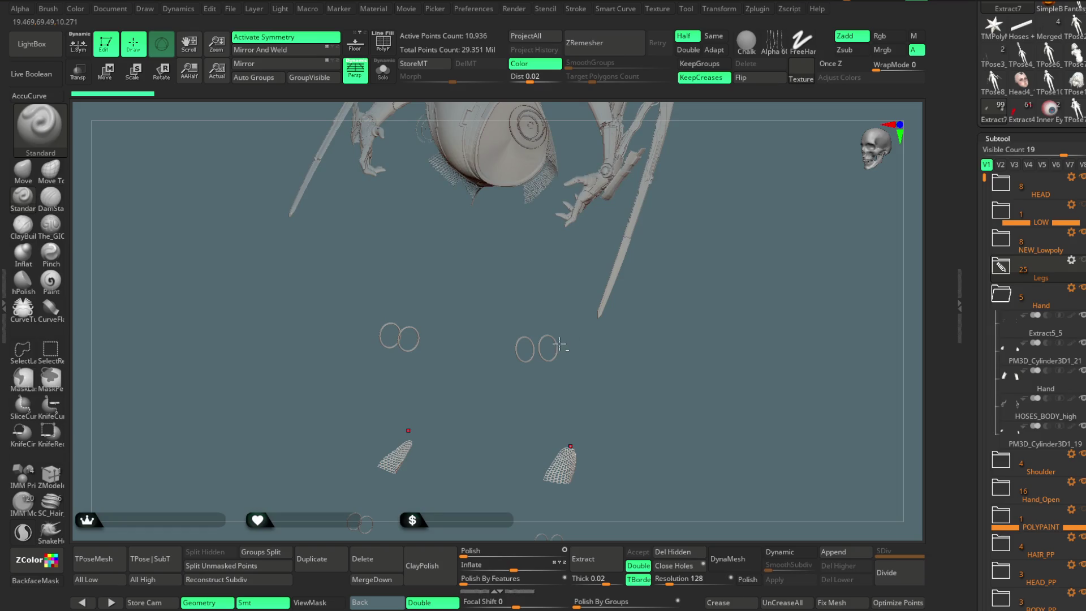
pyautogui.keyDown('alt'); pyautogui.click(541, 180); pyautogui.keyUp('alt')
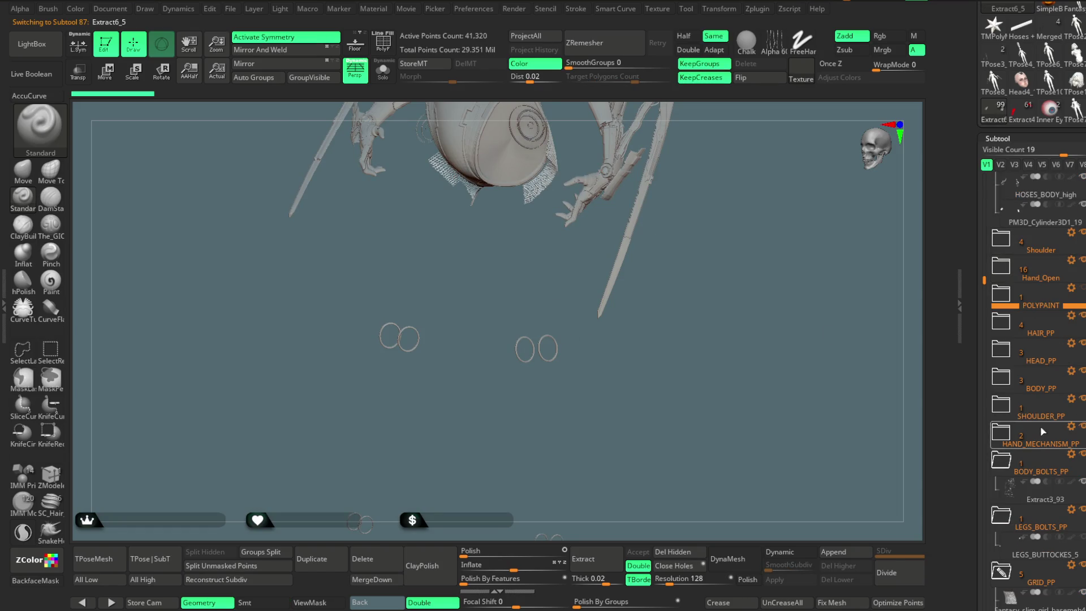
pyautogui.scroll(-5, 1036, 562)
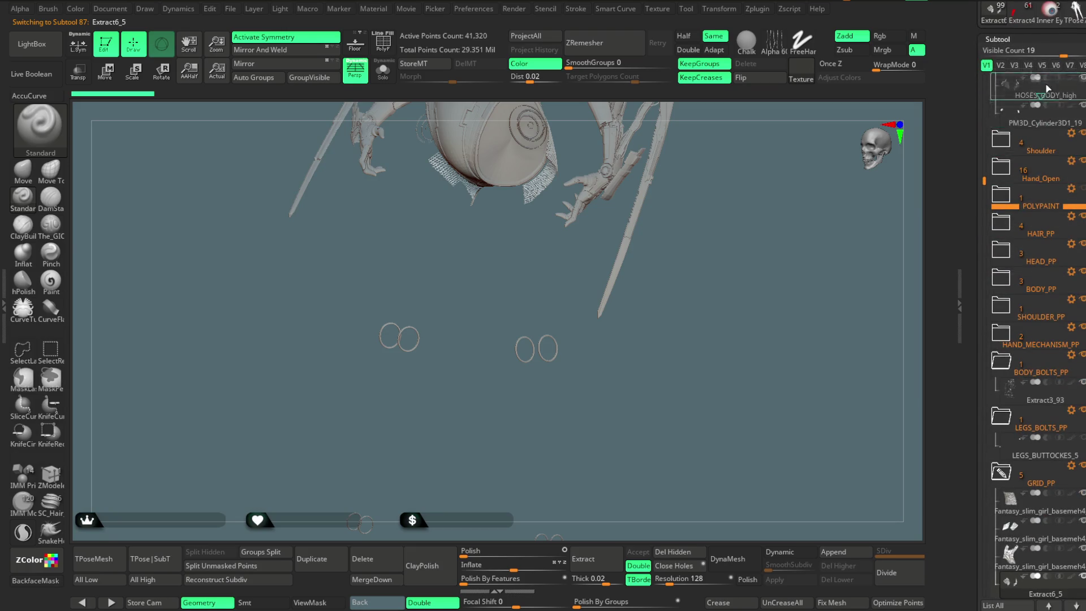
pyautogui.scroll(6, 1047, 69)
pyautogui.scroll(2, 1047, 69)
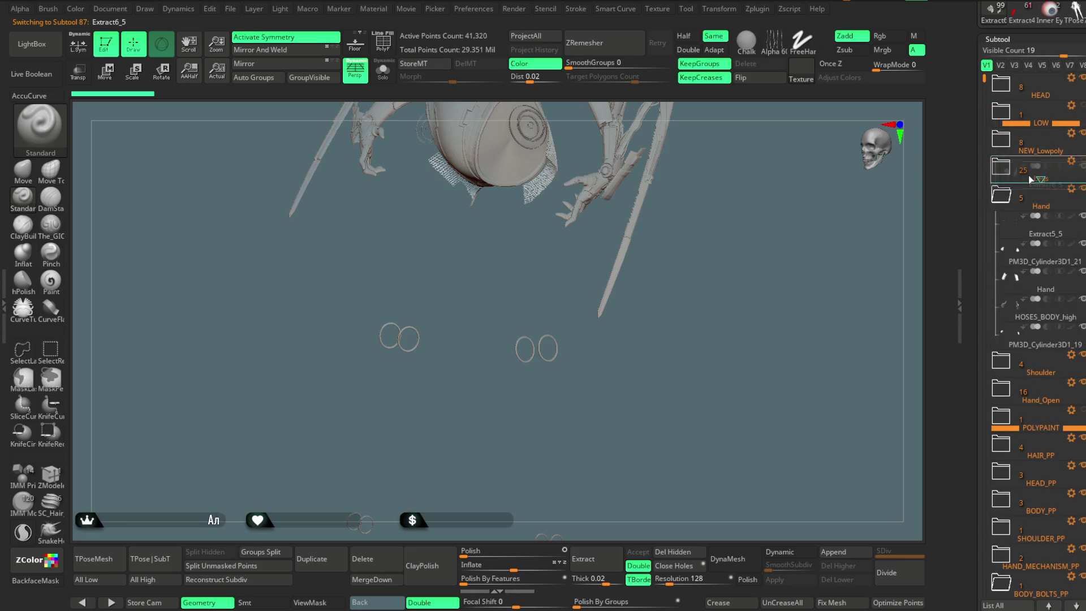
pyautogui.keyDown('alt'); pyautogui.moveTo(672, 275); pyautogui.dragTo(674, 319); pyautogui.keyUp('alt')
pyautogui.keyDown('alt'); pyautogui.click(509, 226); pyautogui.keyUp('alt')
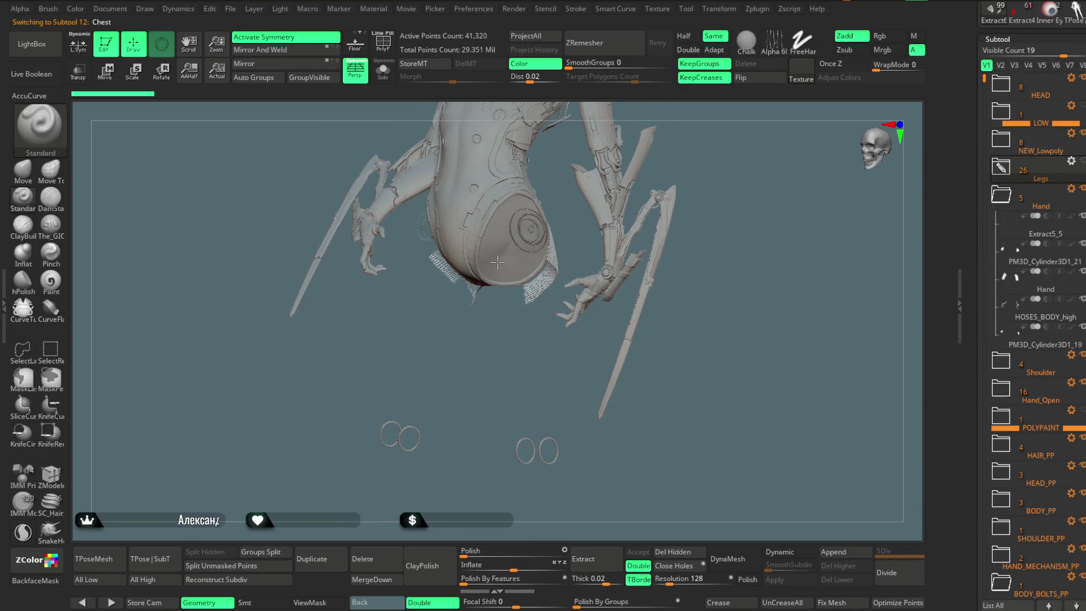
pyautogui.moveTo(686, 388)
pyautogui.mouseDown()
pyautogui.moveTo(697, 362)
pyautogui.moveTo(686, 395)
pyautogui.moveTo(677, 270)
pyautogui.moveTo(678, 322)
pyautogui.moveTo(720, 322)
pyautogui.moveTo(700, 412)
pyautogui.mouseUp()
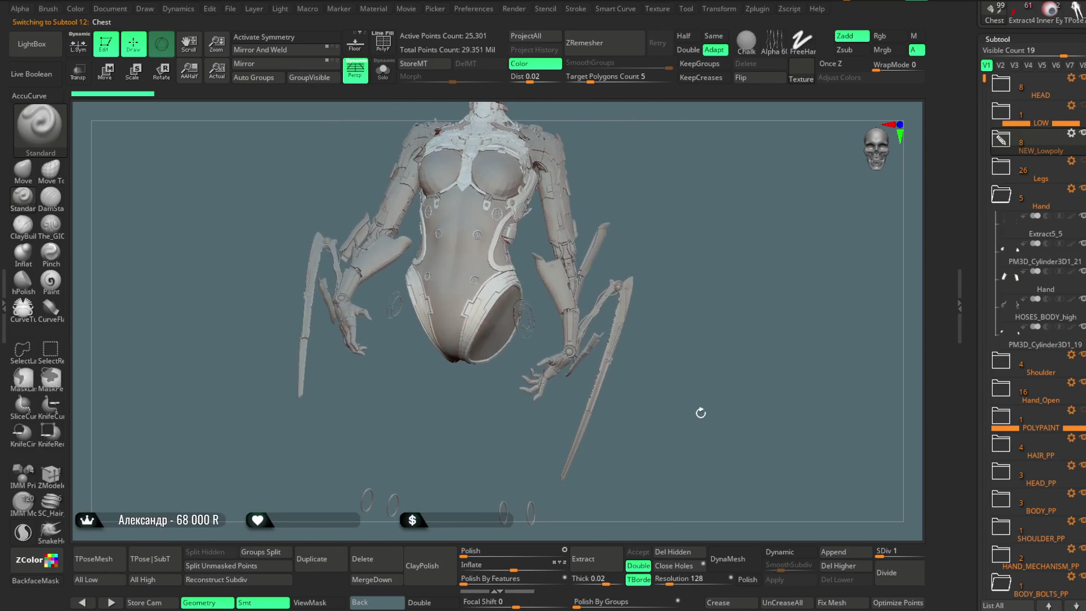
pyautogui.moveTo(728, 379)
pyautogui.keyDown('alt'); pyautogui.mouseDown()
pyautogui.moveTo(695, 405)
pyautogui.moveTo(716, 270)
pyautogui.moveTo(601, 434)
pyautogui.mouseUp(); pyautogui.keyUp('alt')
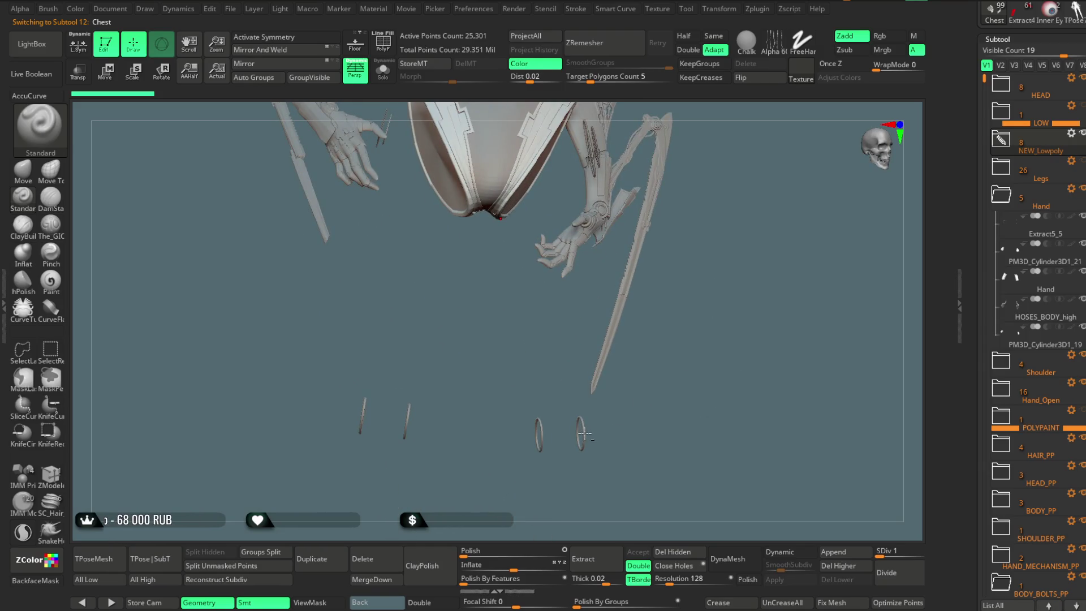
# Solo HOSES_BODY_Light_high, hide its ring pieces with SelectLasso, and Split Hidden
pyautogui.keyDown('alt'); pyautogui.click(582, 433); pyautogui.keyUp('alt')
pyautogui.click(383, 74)
pyautogui.moveTo(649, 303)
pyautogui.mouseDown()
pyautogui.moveTo(654, 266)
pyautogui.moveTo(614, 323)
pyautogui.moveTo(710, 317)
pyautogui.moveTo(643, 326)
pyautogui.moveTo(701, 366)
pyautogui.moveTo(626, 359)
pyautogui.moveTo(613, 388)
pyautogui.moveTo(568, 388)
pyautogui.mouseUp()
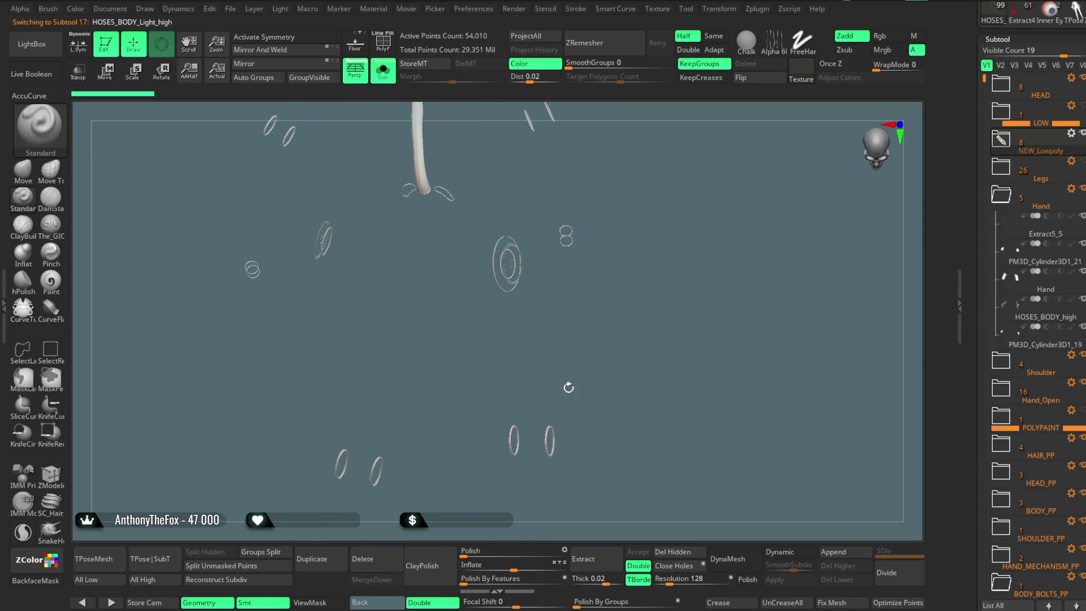
pyautogui.click(27, 355)
pyautogui.click(282, 389)
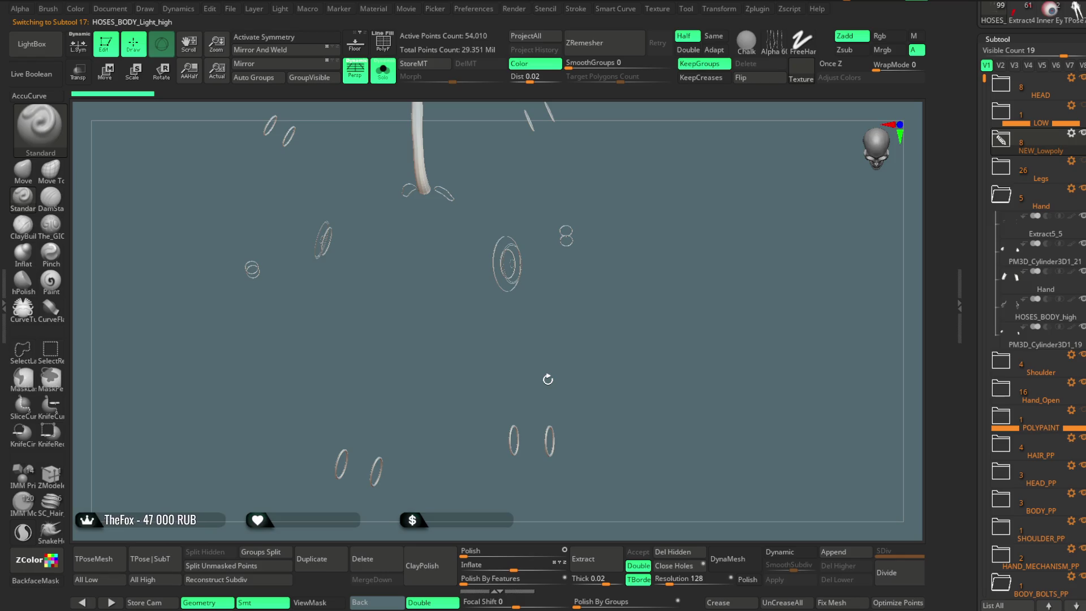
pyautogui.moveTo(546, 306)
pyautogui.keyDown('ctrl'); pyautogui.keyDown('alt'); pyautogui.keyDown('shift'); pyautogui.mouseDown()
pyautogui.moveTo(505, 209)
pyautogui.moveTo(447, 407)
pyautogui.moveTo(622, 452)
pyautogui.moveTo(627, 395)
pyautogui.mouseUp(); pyautogui.keyUp('shift'); pyautogui.keyUp('alt'); pyautogui.keyUp('ctrl')
pyautogui.moveTo(358, 217)
pyautogui.keyDown('ctrl'); pyautogui.keyDown('alt'); pyautogui.keyDown('shift'); pyautogui.mouseDown()
pyautogui.moveTo(364, 242)
pyautogui.moveTo(325, 407)
pyautogui.moveTo(390, 518)
pyautogui.mouseUp(); pyautogui.keyUp('shift'); pyautogui.keyUp('alt'); pyautogui.keyUp('ctrl')
pyautogui.moveTo(576, 370)
pyautogui.mouseDown()
pyautogui.moveTo(300, 256)
pyautogui.moveTo(608, 274)
pyautogui.moveTo(609, 232)
pyautogui.mouseUp()
pyautogui.moveTo(593, 293)
pyautogui.keyDown('ctrl'); pyautogui.keyDown('alt'); pyautogui.keyDown('shift'); pyautogui.mouseDown()
pyautogui.moveTo(442, 309)
pyautogui.moveTo(358, 497)
pyautogui.moveTo(566, 514)
pyautogui.moveTo(600, 350)
pyautogui.mouseUp(); pyautogui.keyUp('shift'); pyautogui.keyUp('alt'); pyautogui.keyUp('ctrl')
pyautogui.click(204, 551)
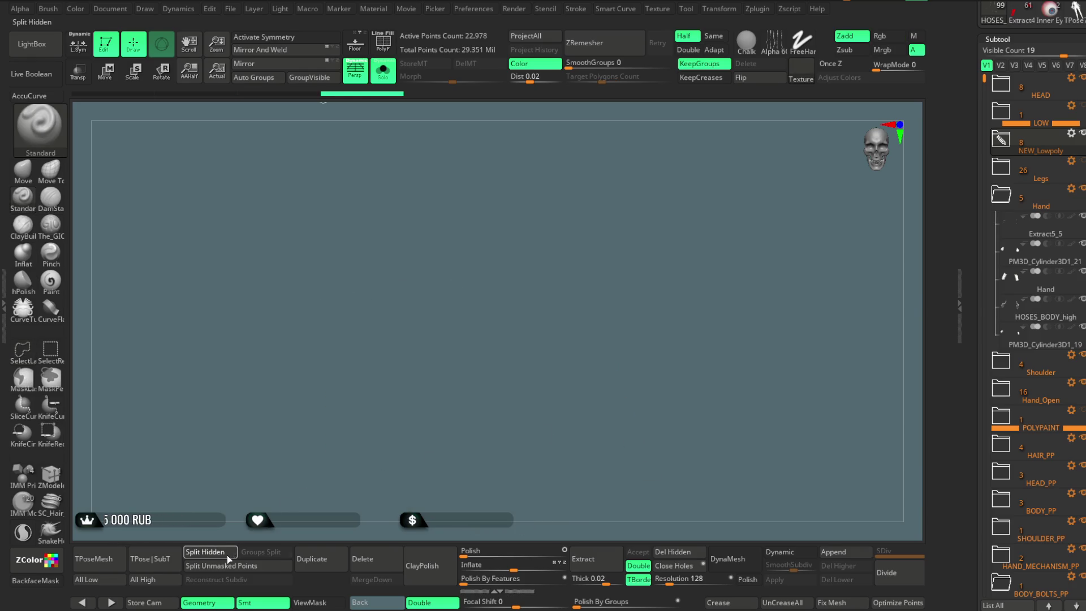
# Move HOSES_BODY_Light_high1 from NEW_Lowpoly into the Legs folder
pyautogui.click(1002, 144)
pyautogui.moveTo(1031, 400)
pyautogui.moveTo(1031, 400); pyautogui.dragTo(1021, 426)
# Turn Solo off to show all subtools, face the character front-on, and open the File menu
pyautogui.click(383, 71)
pyautogui.moveTo(647, 249)
pyautogui.mouseDown()
pyautogui.moveTo(644, 214)
pyautogui.moveTo(637, 262)
pyautogui.moveTo(629, 227)
pyautogui.moveTo(627, 256)
pyautogui.mouseUp()
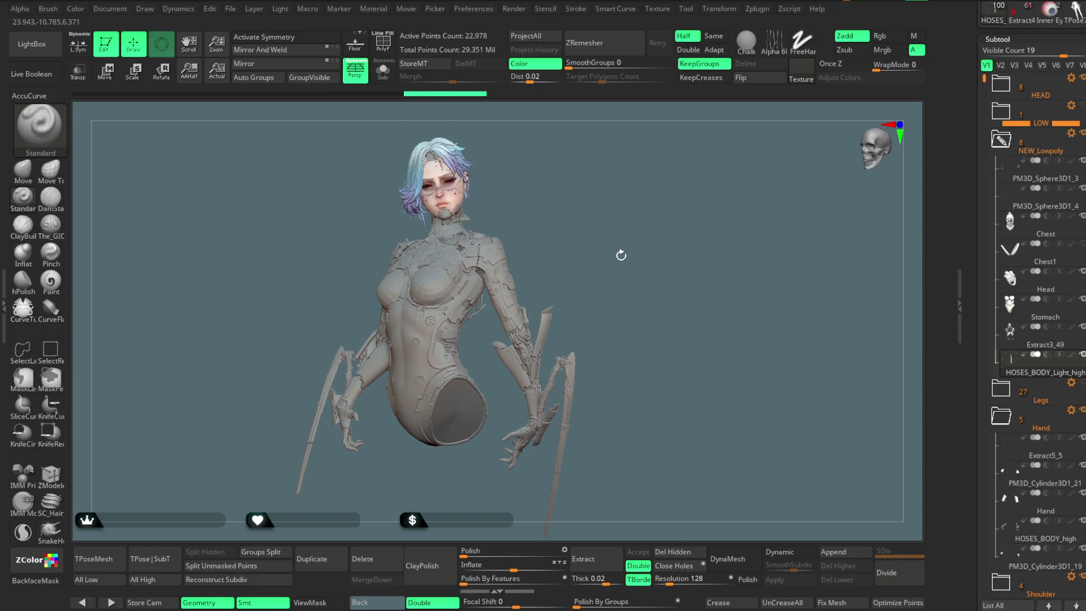
pyautogui.click(230, 8)
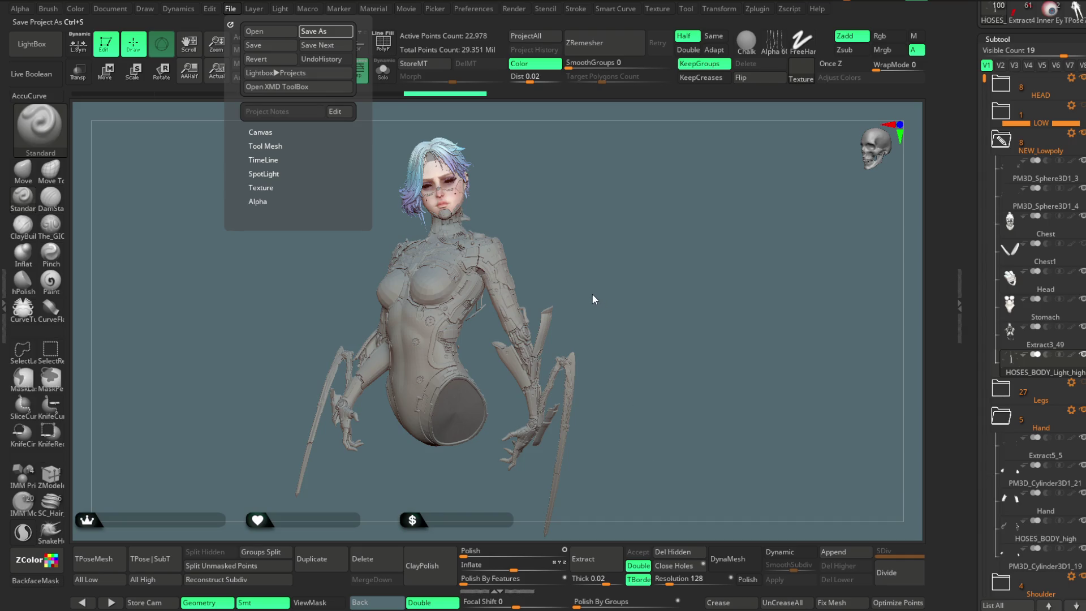
# Save the ZBrush project file with Ctrl+S
pyautogui.hotkey('ctrl', 's')
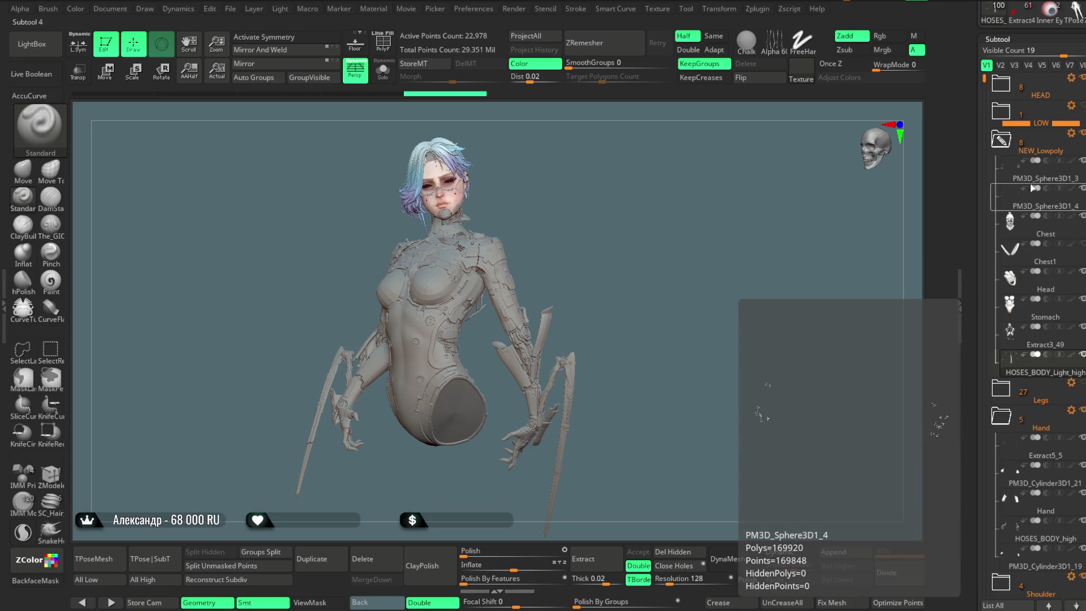
# Move Extract5_5, PM3D_Cylinder3D1_21 and the remaining Hand subtools into Hand_Open
pyautogui.click(996, 151)
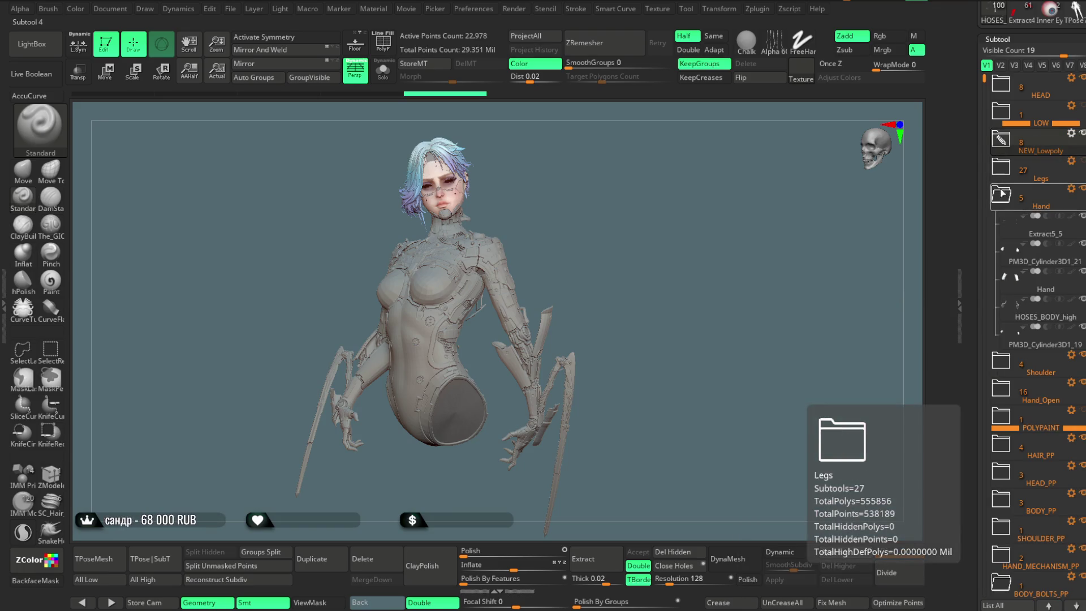
pyautogui.click(998, 205)
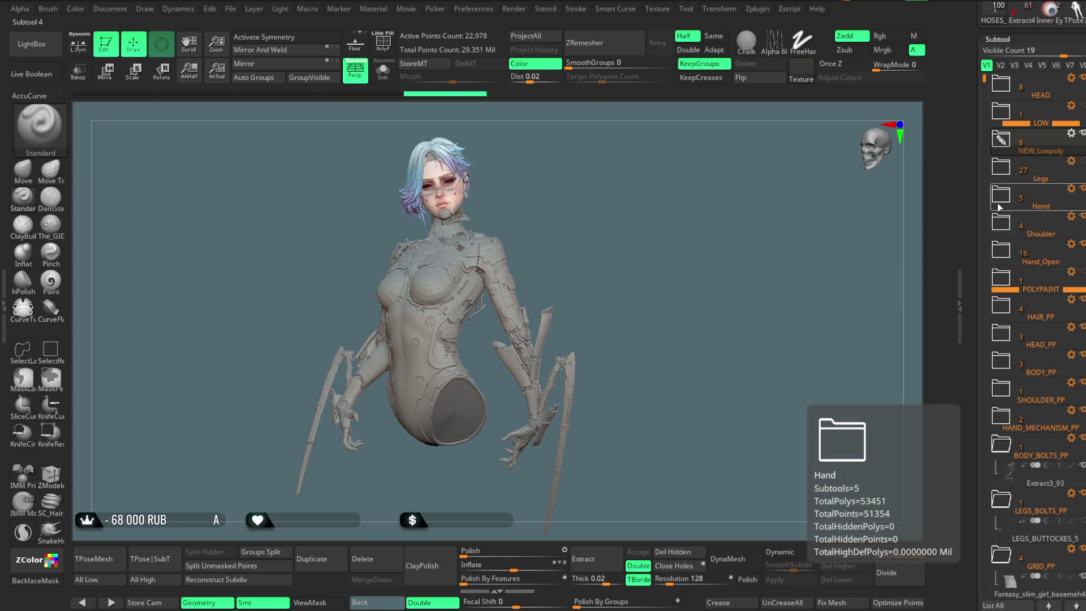
pyautogui.moveTo(1007, 261)
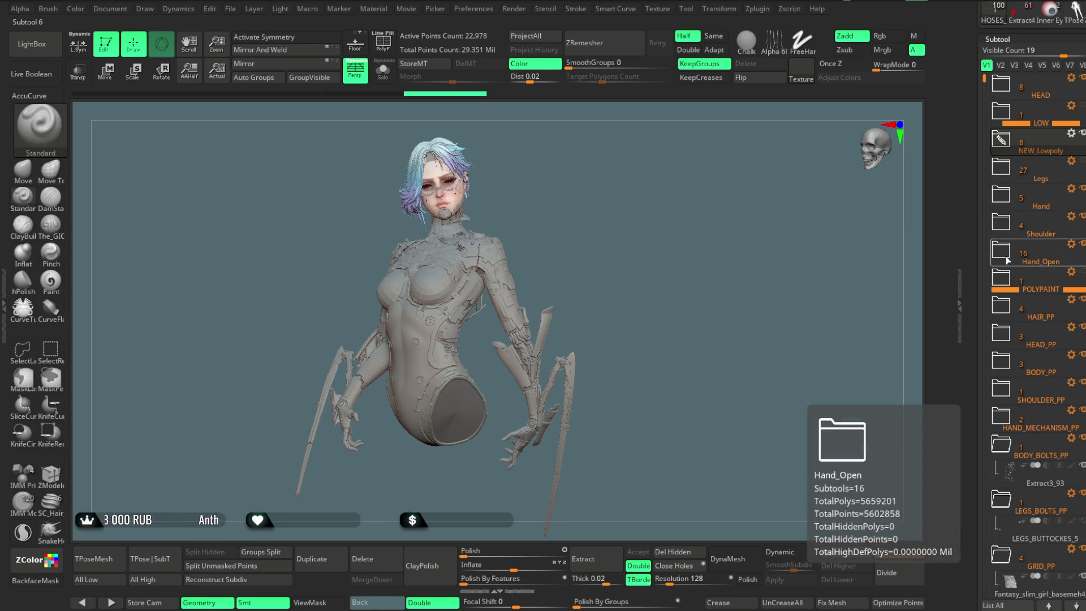
pyautogui.click(1009, 196)
pyautogui.moveTo(1029, 282)
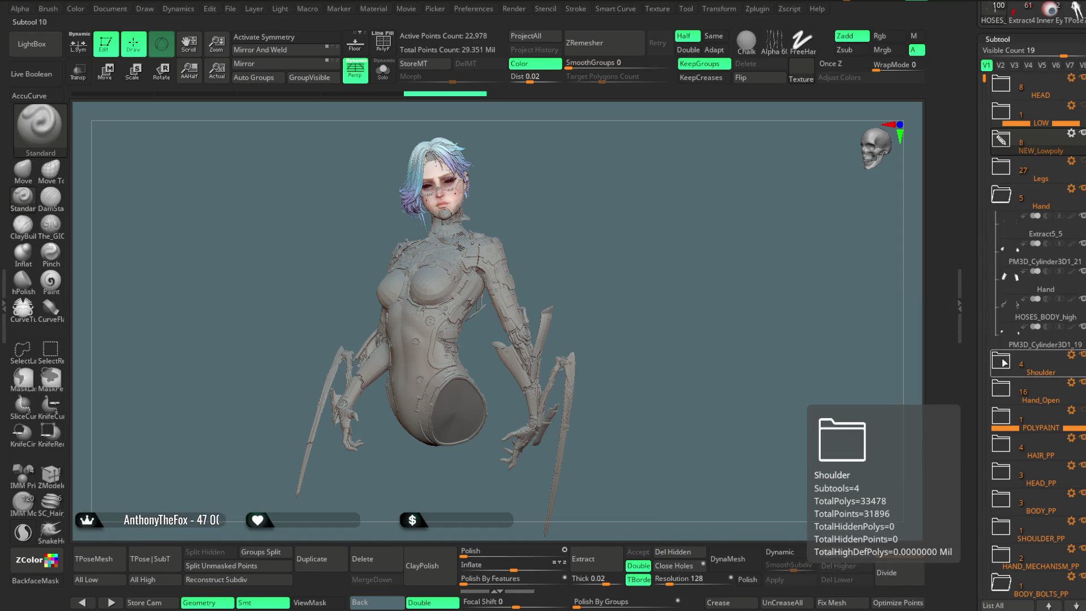
pyautogui.moveTo(1041, 234)
pyautogui.mouseDown()
pyautogui.moveTo(1040, 390)
pyautogui.moveTo(1039, 240)
pyautogui.moveTo(1040, 366)
pyautogui.mouseUp()
pyautogui.moveTo(1038, 237); pyautogui.dragTo(1040, 339)
pyautogui.moveTo(1040, 233); pyautogui.dragTo(1041, 317)
pyautogui.moveTo(1040, 234); pyautogui.dragTo(1039, 292)
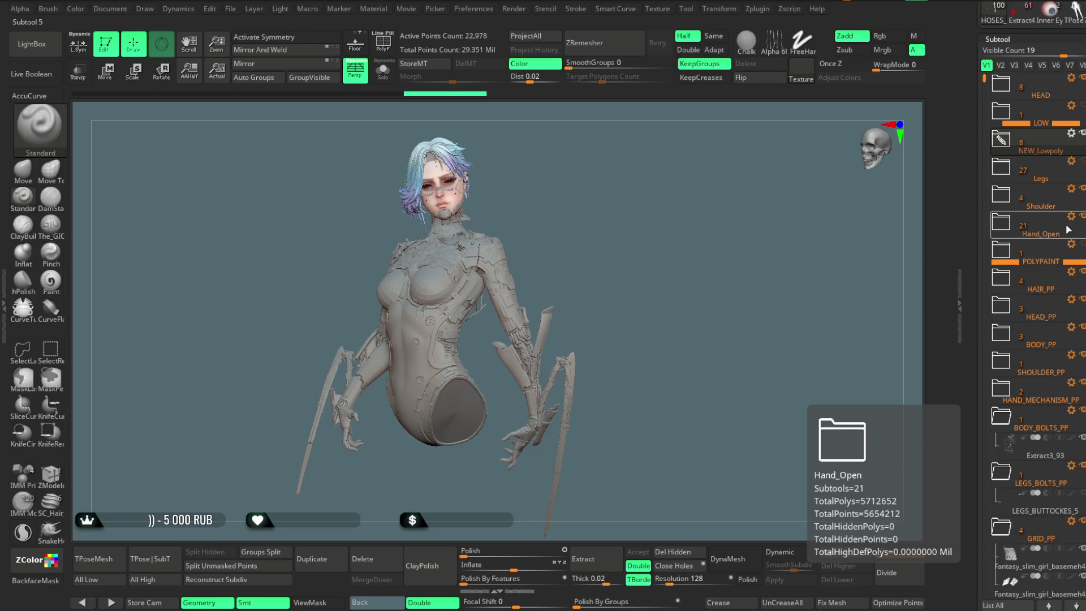
# Rename the Hand_Open folder to Hand
pyautogui.click(1071, 216)
pyautogui.click(999, 444)
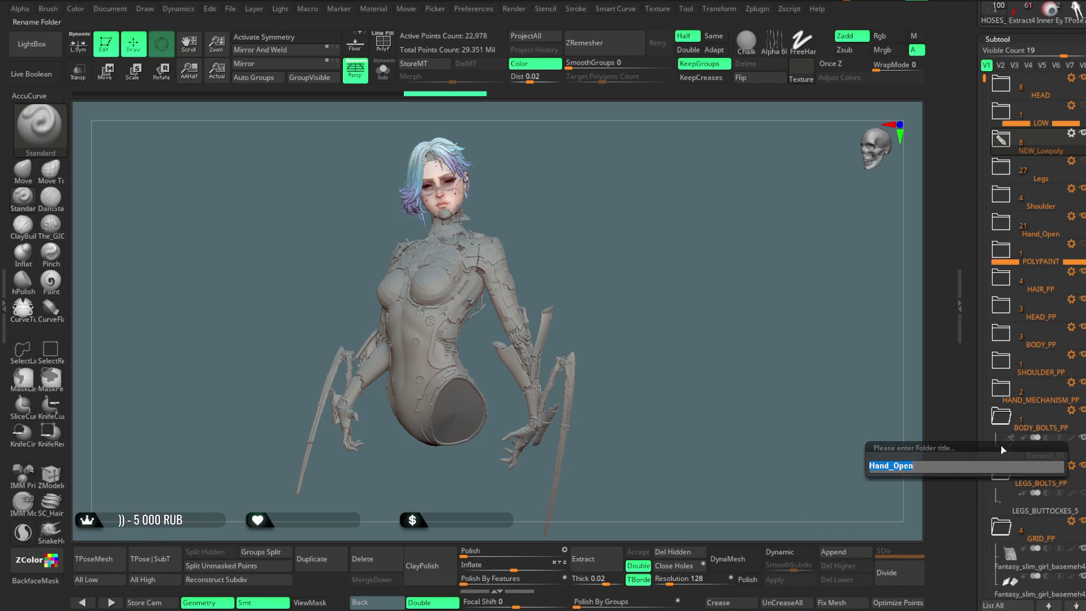
pyautogui.press('BackSpace')
pyautogui.press('BackSpace')
pyautogui.press('BackSpace')
pyautogui.press('Return')
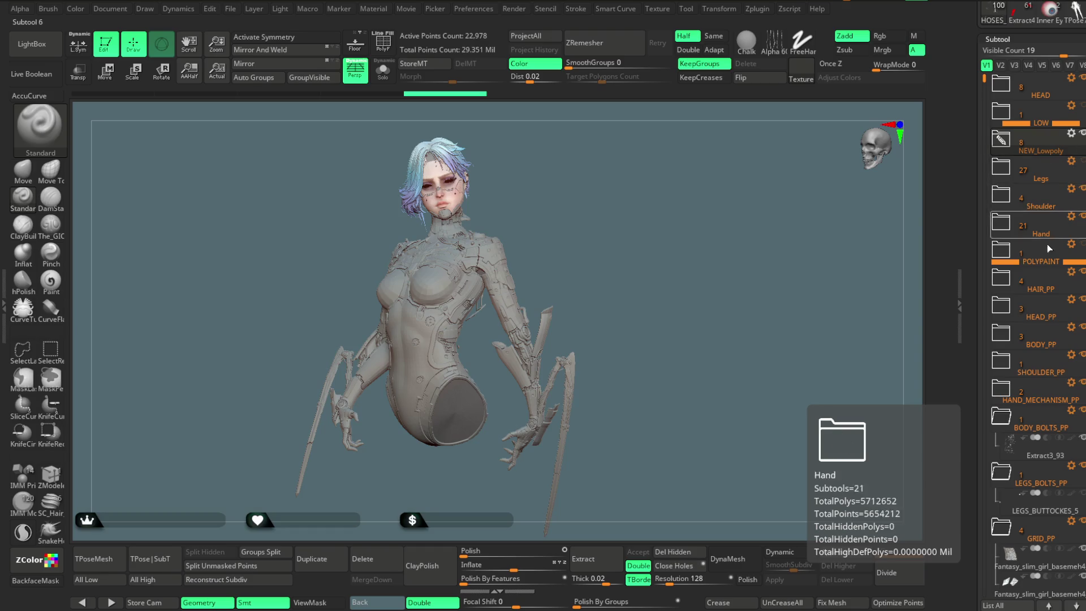
# Expand BODY_PP and NEW_Lowpoly, drag Head into the HEAD folder, then select Chest1
pyautogui.click(1030, 343)
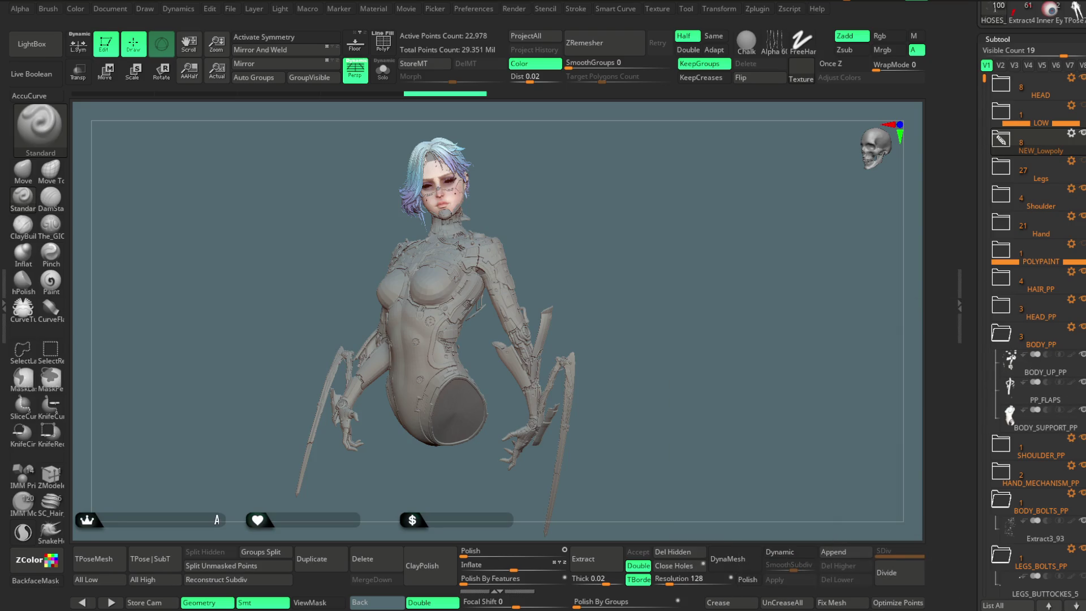
pyautogui.click(1000, 139)
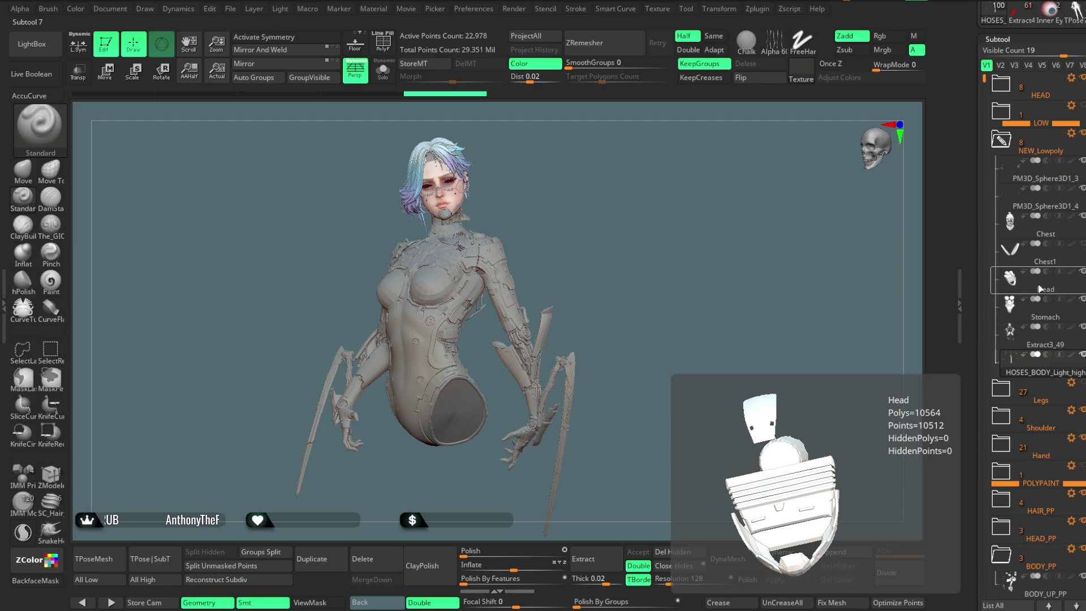
pyautogui.moveTo(1038, 290); pyautogui.dragTo(1039, 93)
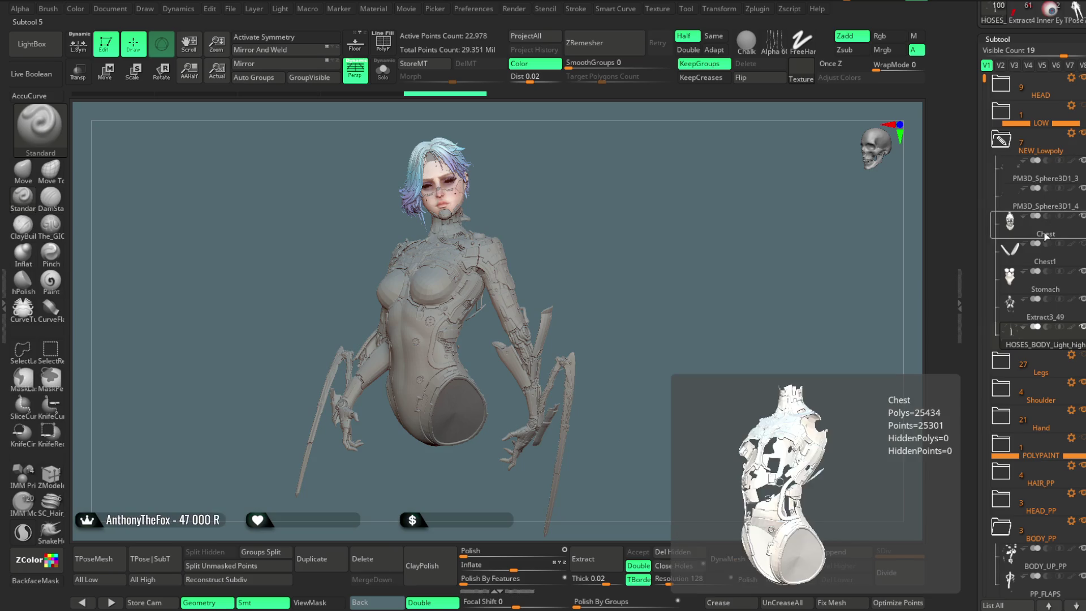
pyautogui.click(1035, 266)
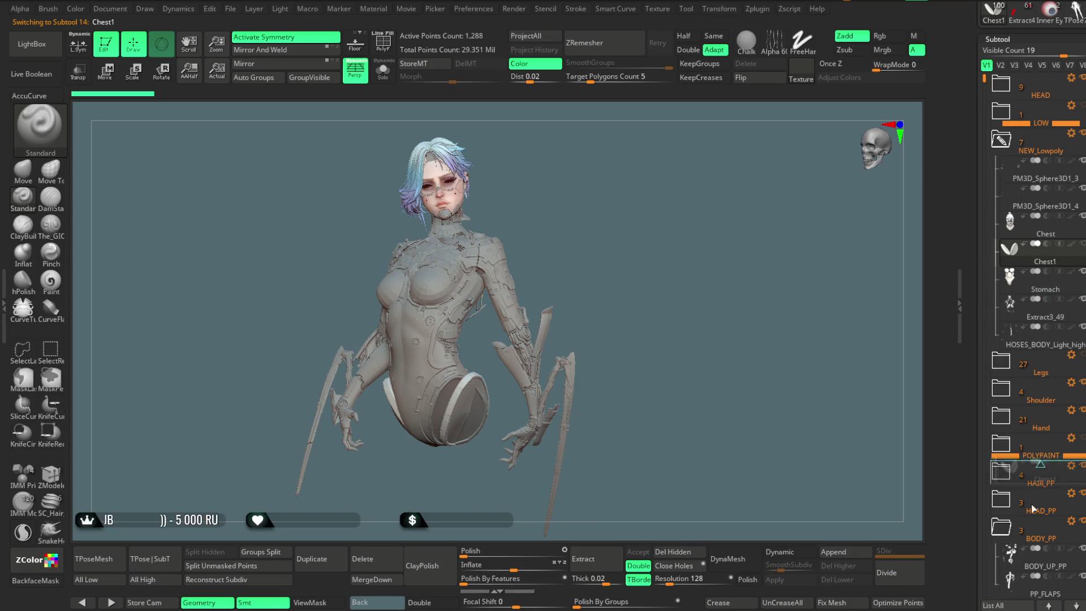
# Drag Chest1 onto the OTHER folder, then return the Subtool list to the top
pyautogui.scroll(-1, 1035, 469)
pyautogui.scroll(-3, 1035, 593)
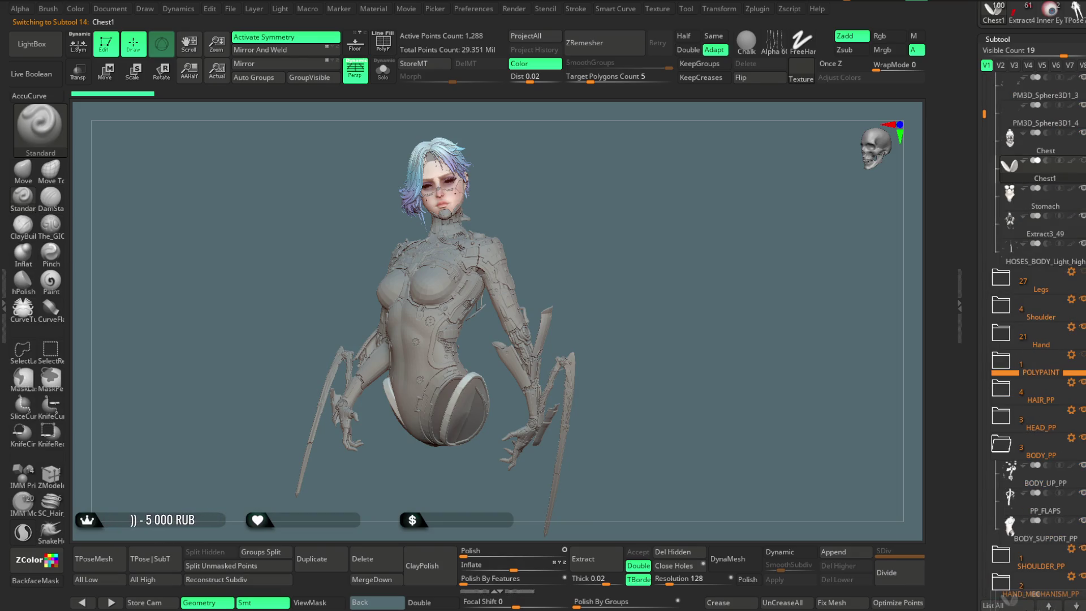
pyautogui.scroll(-2, 1034, 594)
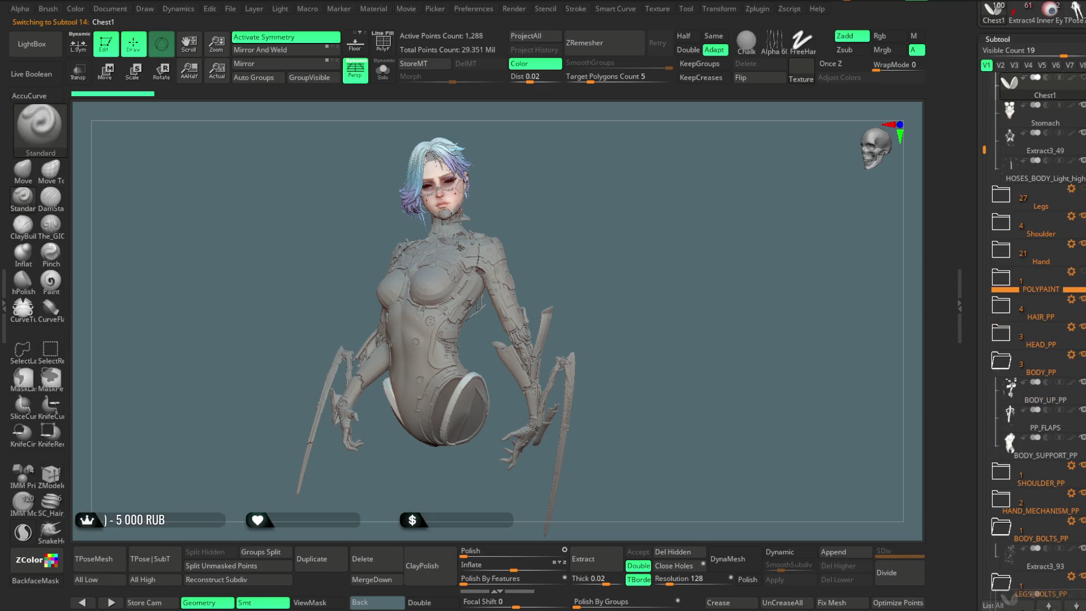
pyautogui.scroll(-4, 1009, 597)
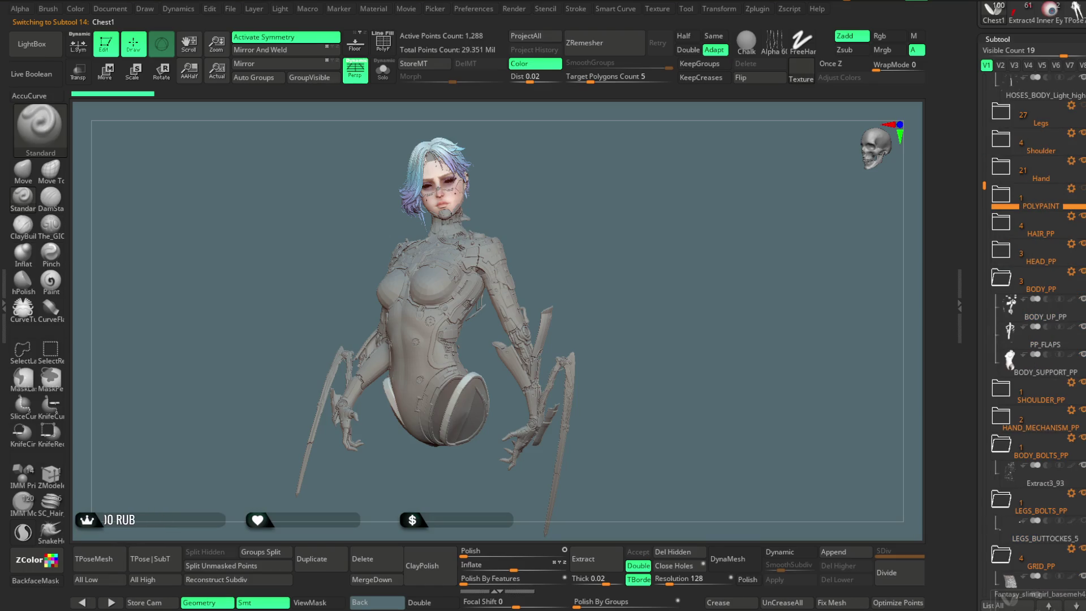
pyautogui.scroll(-2, 1009, 598)
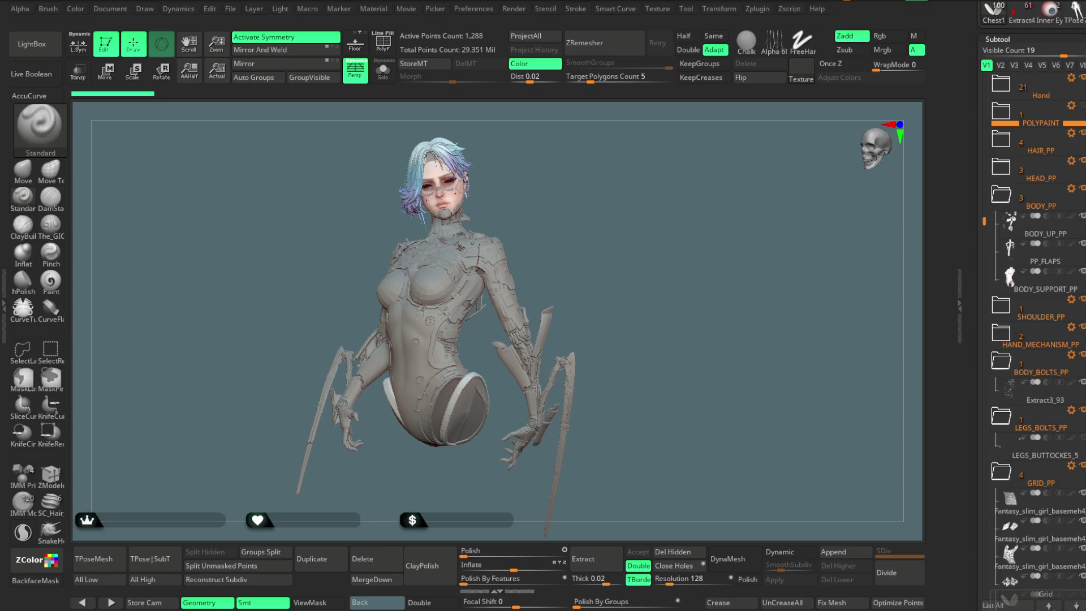
pyautogui.scroll(-4, 1006, 598)
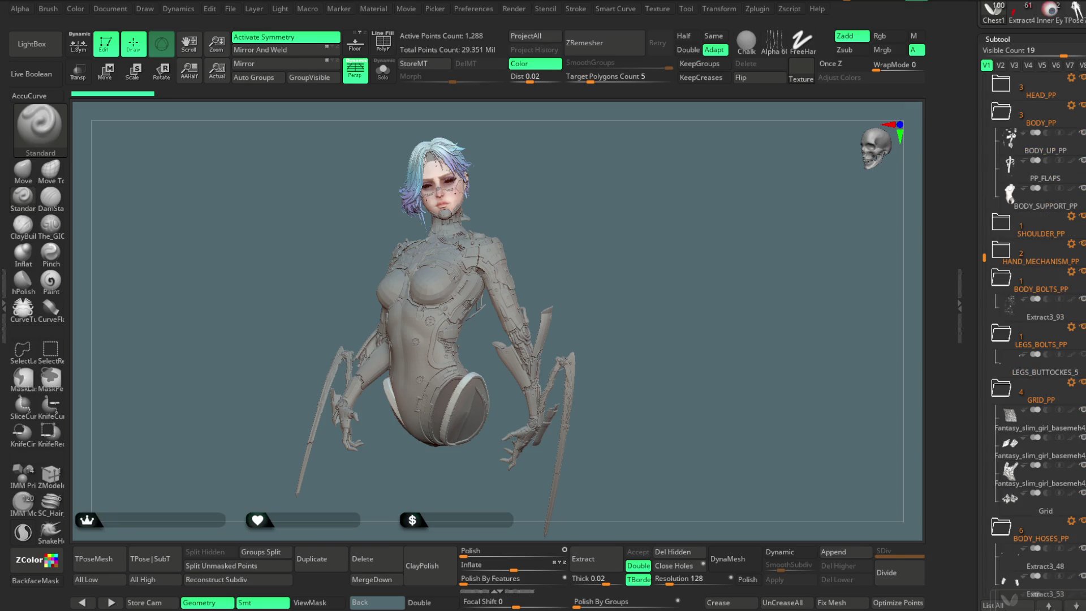
pyautogui.scroll(-1, 1006, 599)
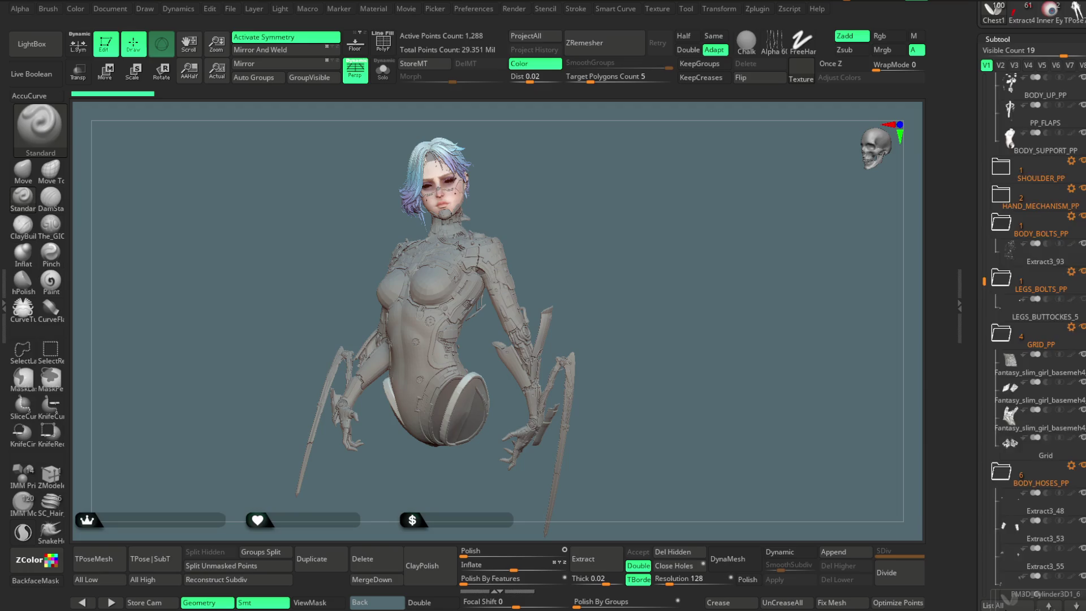
pyautogui.scroll(-2, 1006, 598)
pyautogui.scroll(-1, 1007, 597)
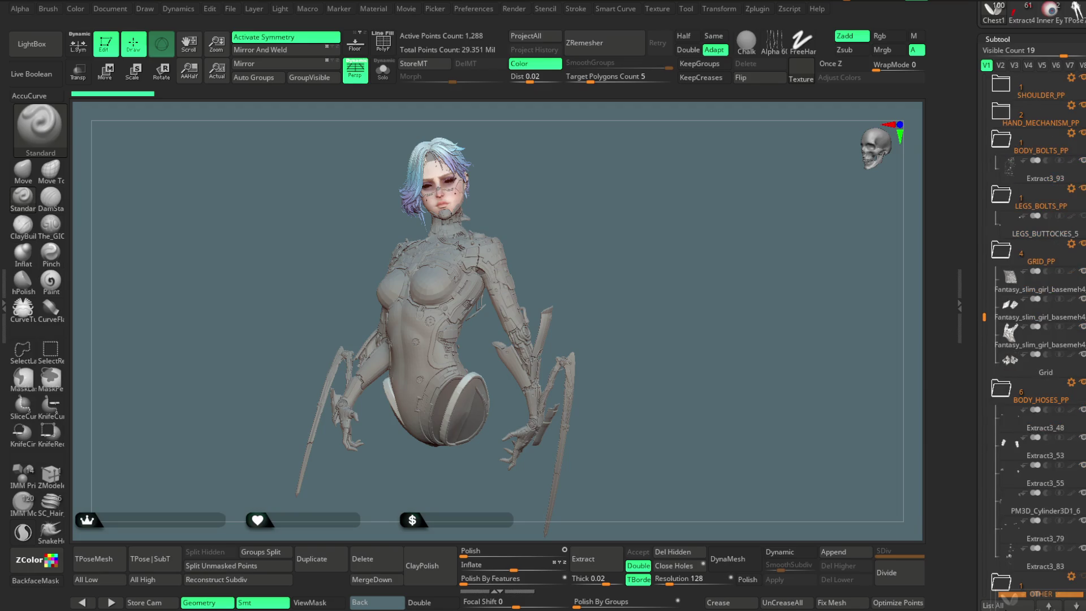
pyautogui.scroll(-2, 1007, 597)
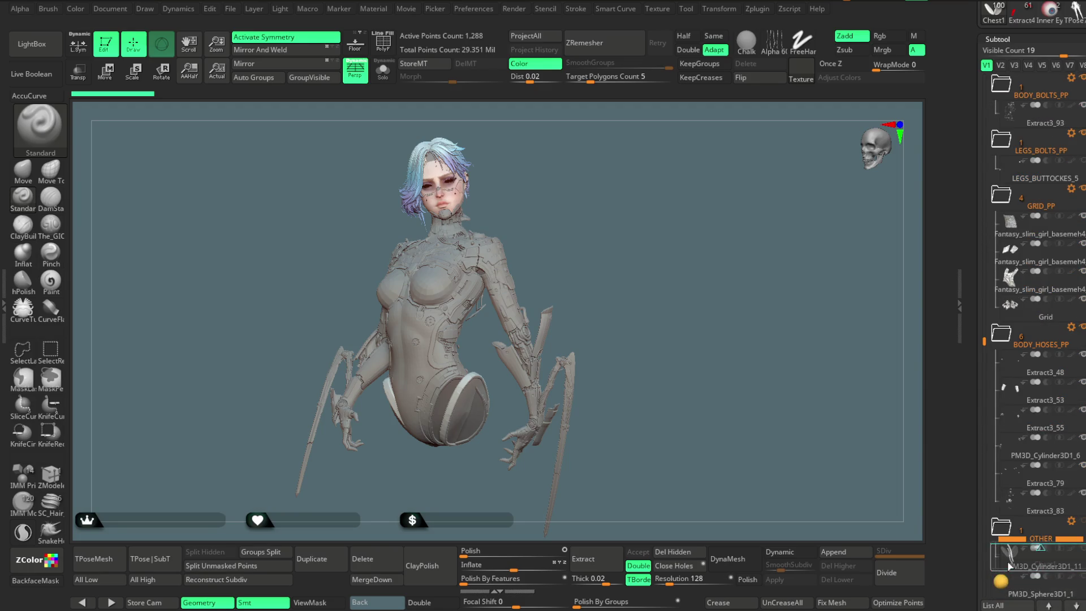
pyautogui.moveTo(1005, 576); pyautogui.dragTo(1005, 572)
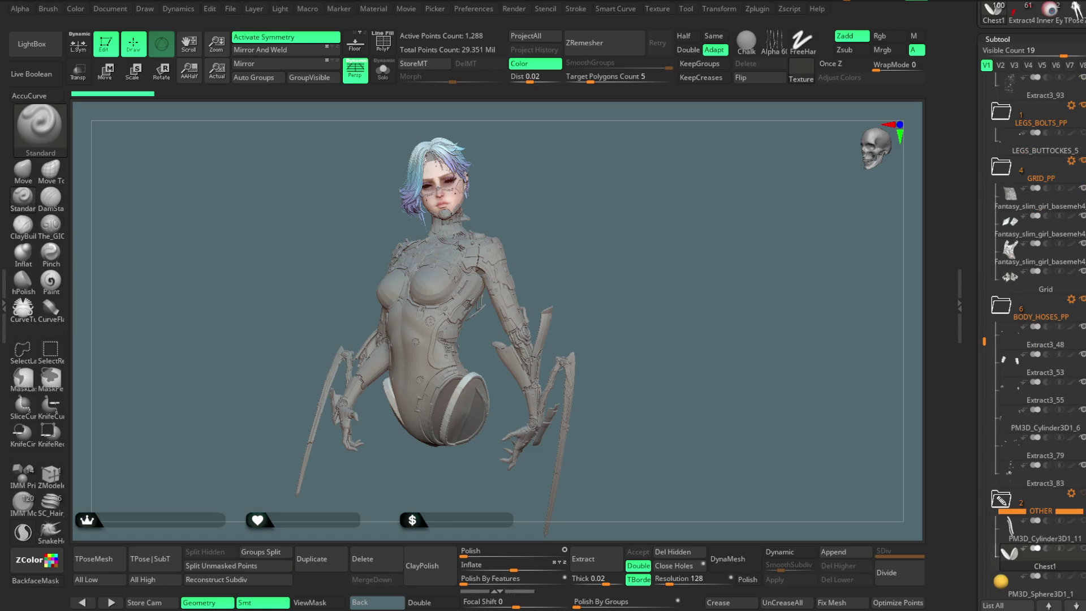
pyautogui.moveTo(984, 346); pyautogui.dragTo(984, 82)
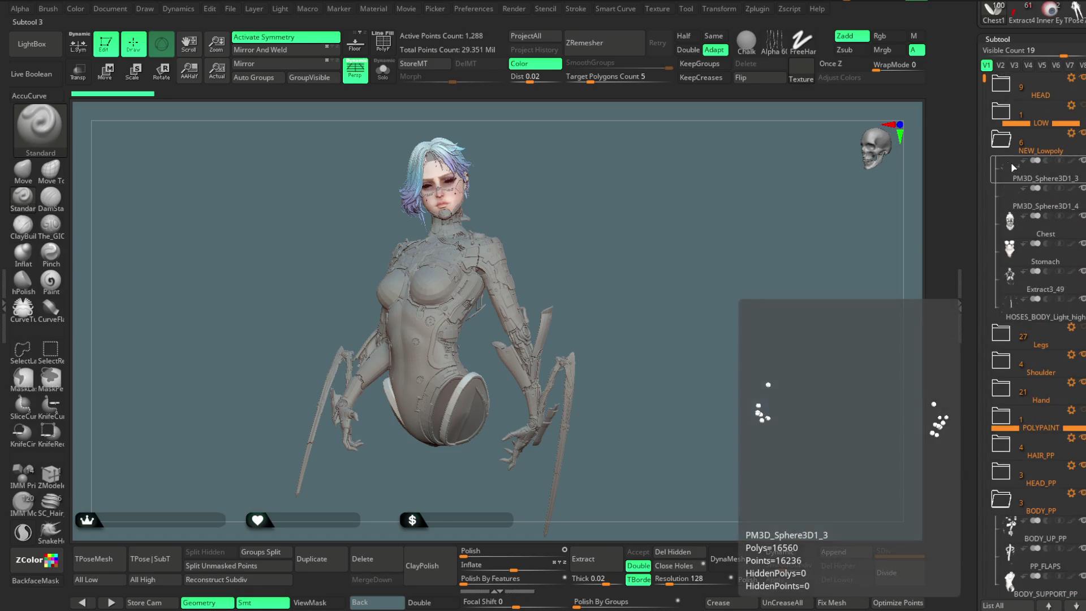
# Expand HEAD_PP and move its three subtools into the HEAD folder, bringing it to 12
pyautogui.moveTo(1004, 164)
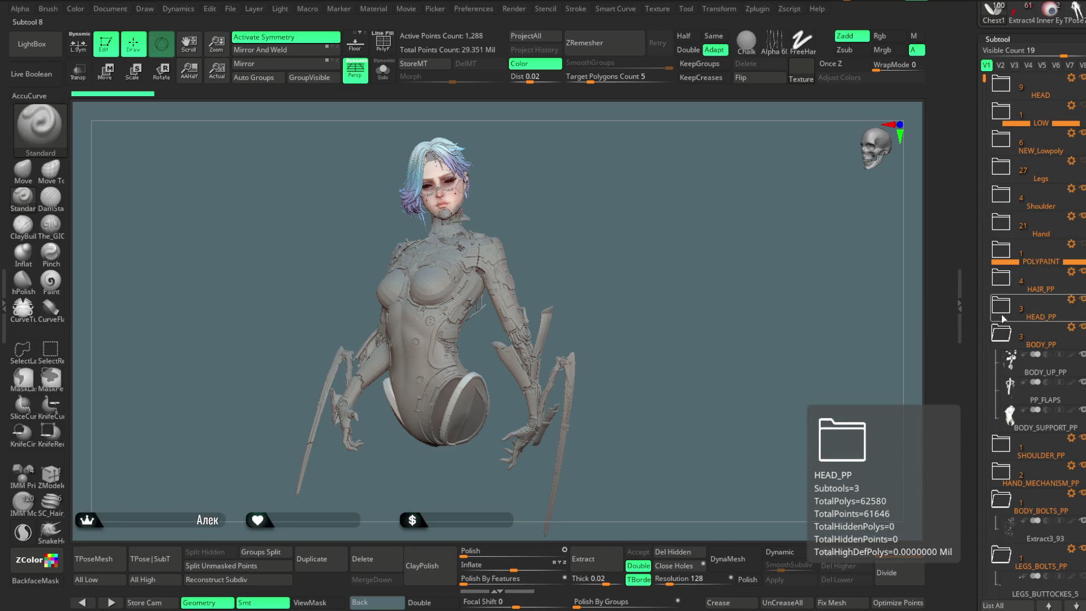
pyautogui.click(999, 316)
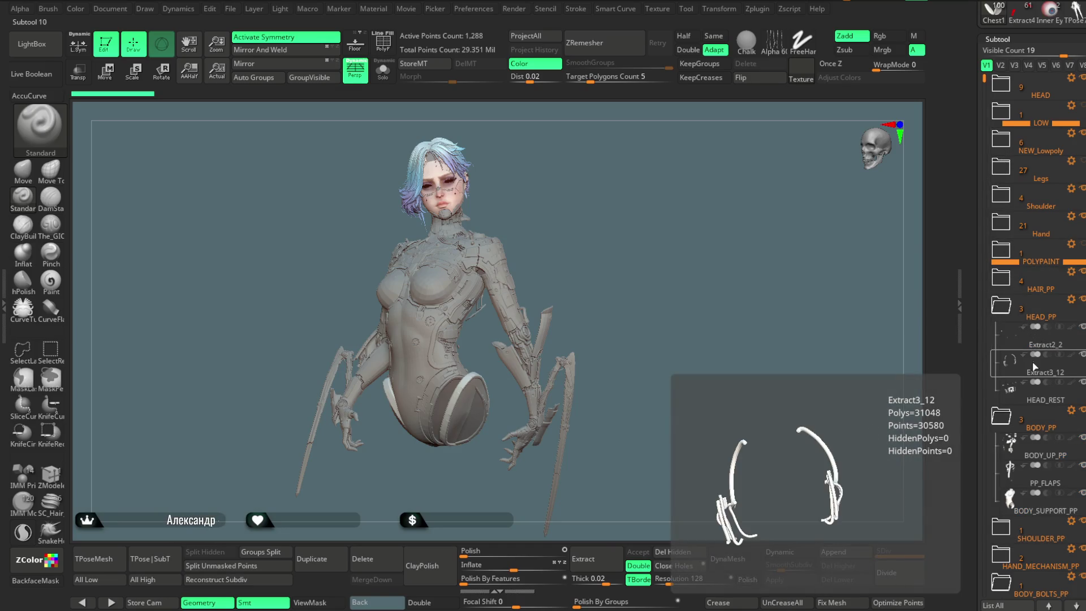
pyautogui.moveTo(1037, 400)
pyautogui.mouseDown()
pyautogui.moveTo(1036, 110)
pyautogui.moveTo(1026, 102)
pyautogui.mouseUp()
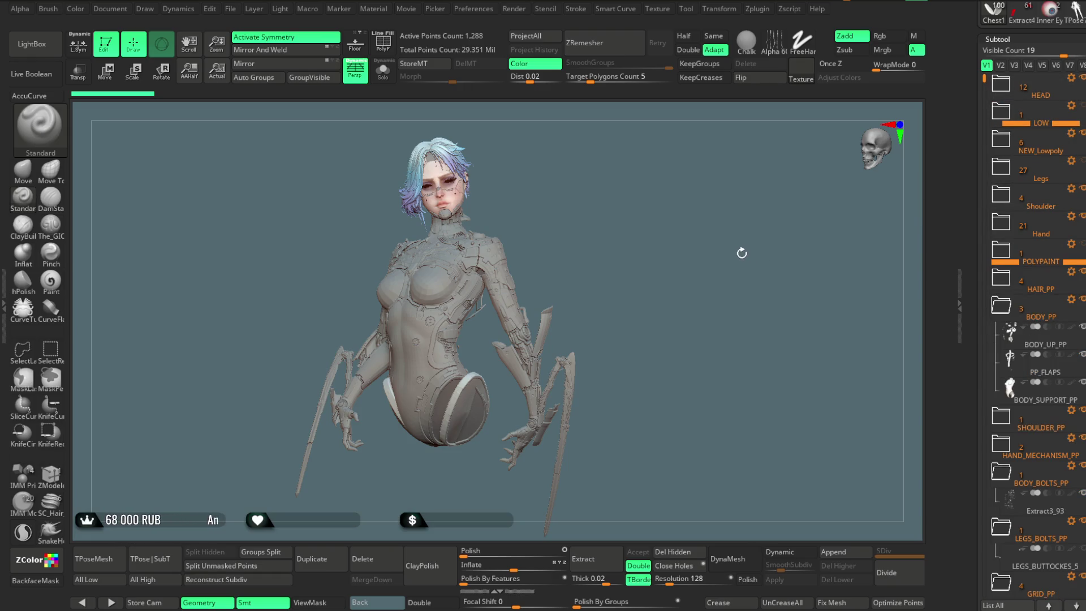
pyautogui.click(231, 9)
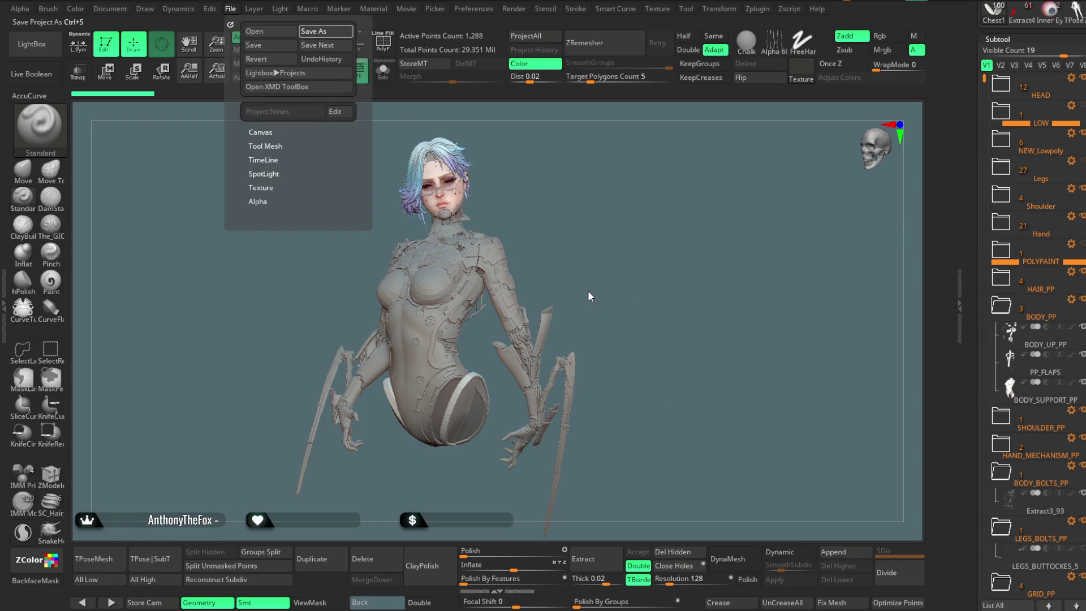
# Save the project with Ctrl+S, keeping the reorganised HEAD folder
pyautogui.hotkey('ctrl', 's')
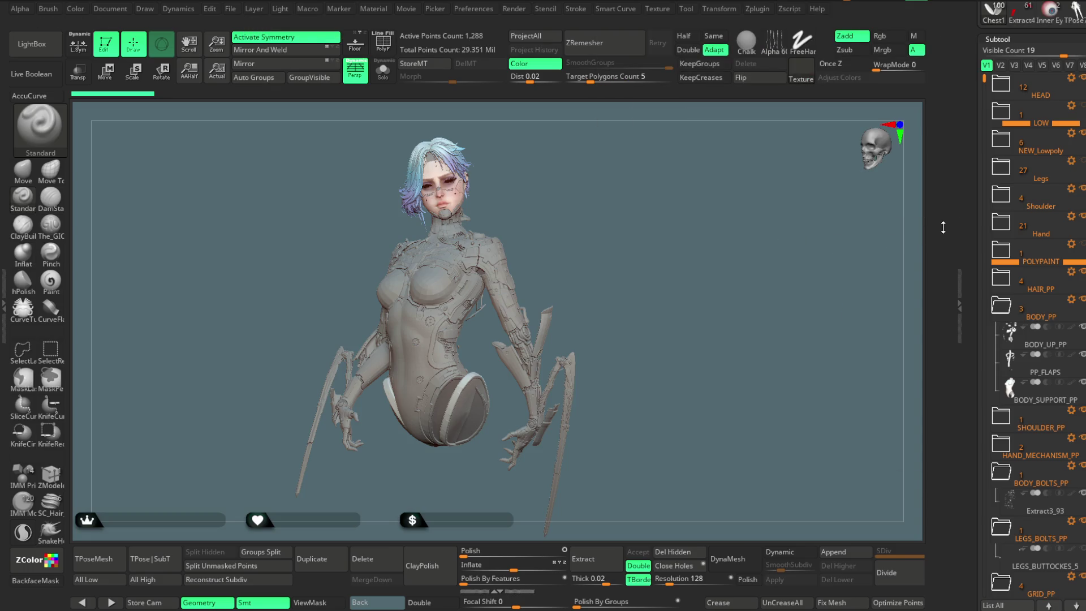
# Collapse BODY_PP and hide the Hand folder's arms and arm blades from the viewport
pyautogui.click(1005, 320)
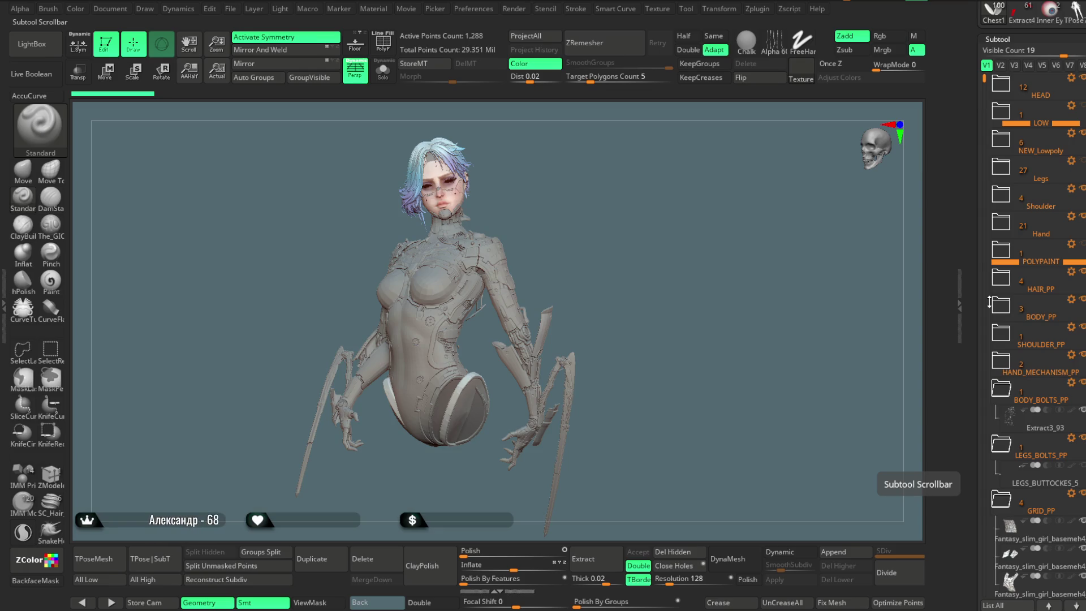
pyautogui.moveTo(1036, 318)
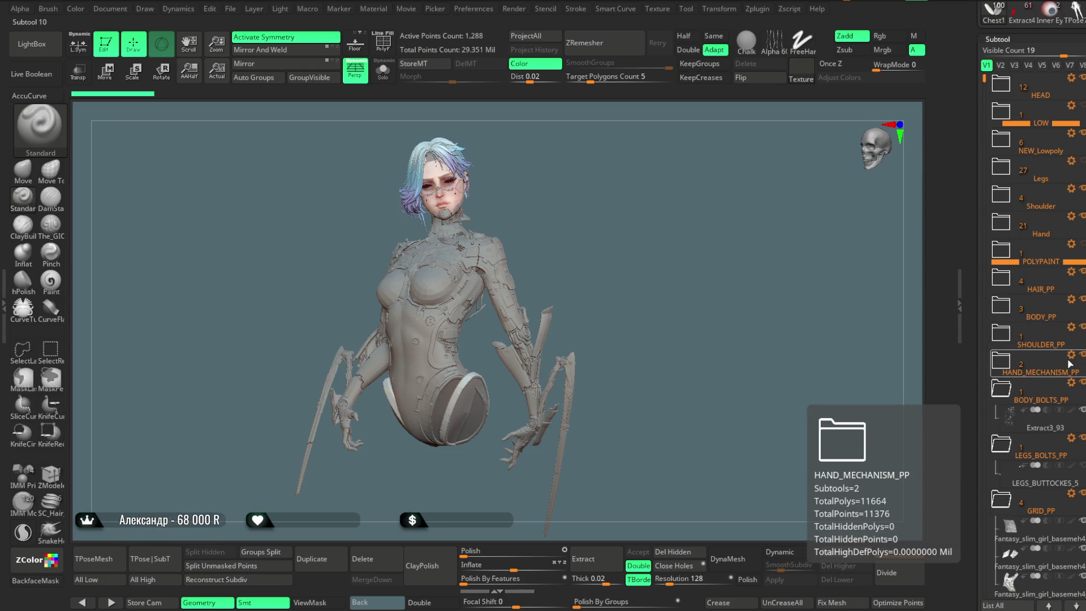
pyautogui.click(1076, 227)
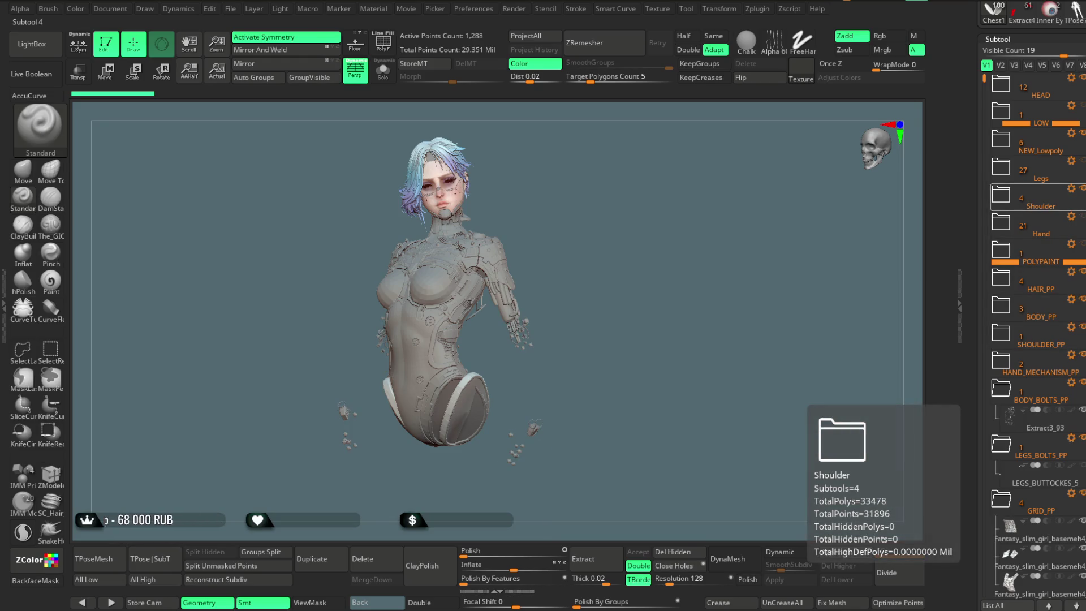
pyautogui.moveTo(594, 243)
pyautogui.mouseDown()
pyautogui.moveTo(449, 211)
pyautogui.moveTo(521, 291)
pyautogui.mouseUp()
# Select PM3D_Cylinder3D1_12 on the lower torso and move it into the Hand folder
pyautogui.moveTo(592, 241)
pyautogui.keyDown('alt'); pyautogui.mouseDown()
pyautogui.moveTo(601, 334)
pyautogui.moveTo(548, 311)
pyautogui.moveTo(565, 380)
pyautogui.mouseUp(); pyautogui.keyUp('alt')
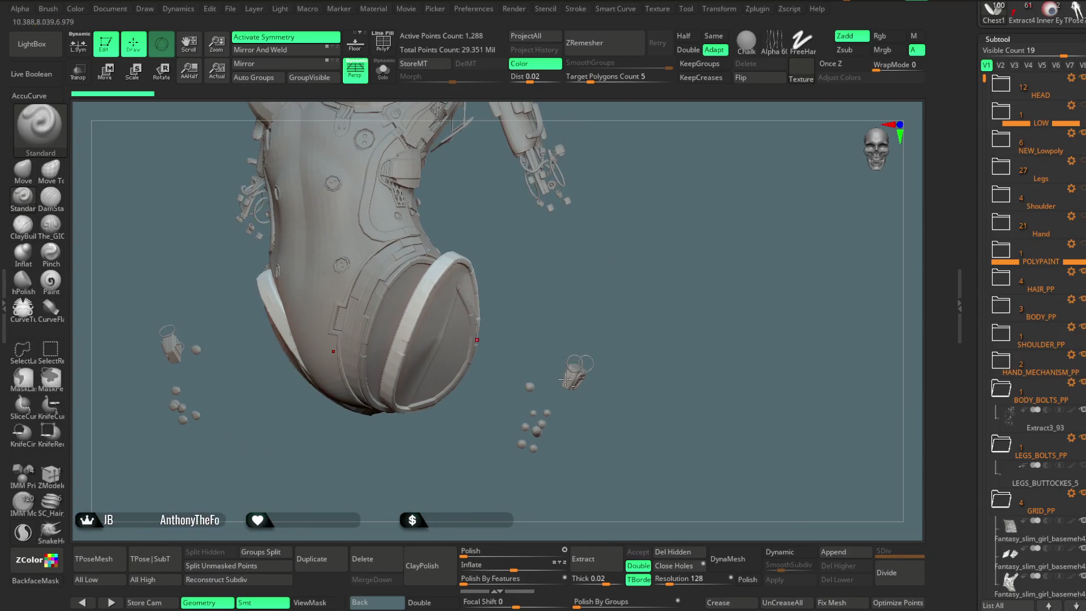
pyautogui.keyDown('alt'); pyautogui.click(565, 380); pyautogui.keyUp('alt')
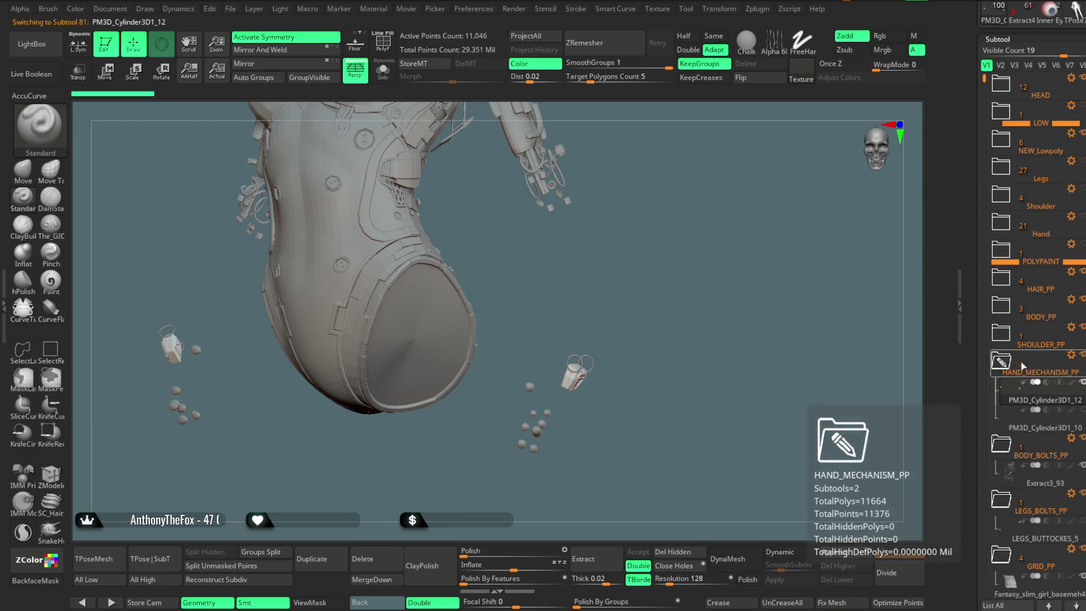
pyautogui.moveTo(1038, 403)
pyautogui.mouseDown()
pyautogui.moveTo(1051, 278)
pyautogui.moveTo(1040, 229)
pyautogui.mouseUp()
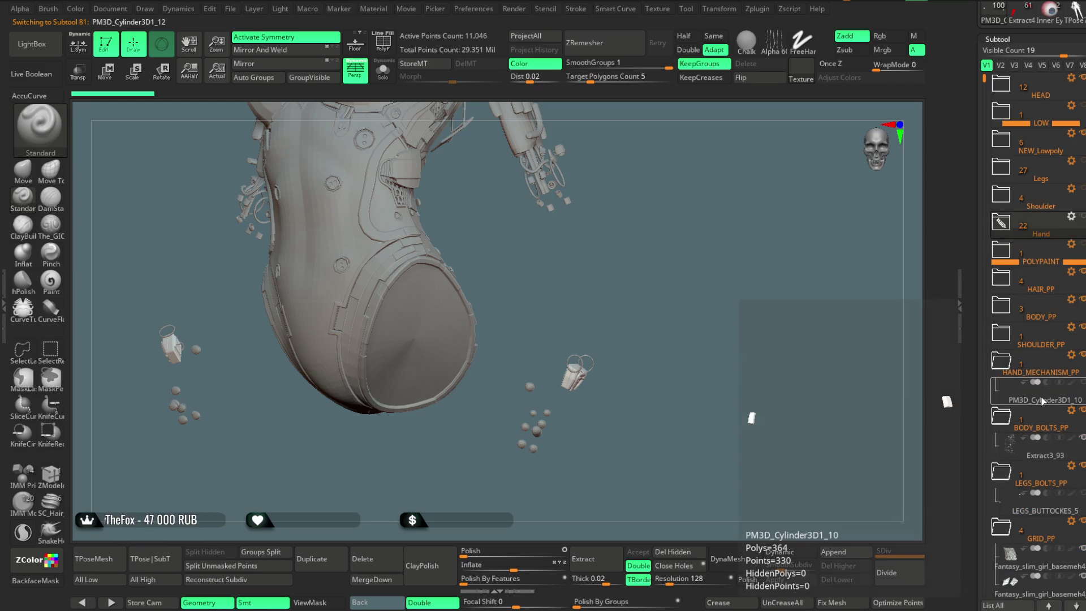
# Delete the PM3D_Cylinder3D1_10 subtool and confirm the permanent deletion
pyautogui.click(1038, 401)
pyautogui.moveTo(729, 339)
pyautogui.mouseDown()
pyautogui.moveTo(670, 342)
pyautogui.moveTo(697, 343)
pyautogui.moveTo(687, 340)
pyautogui.mouseUp()
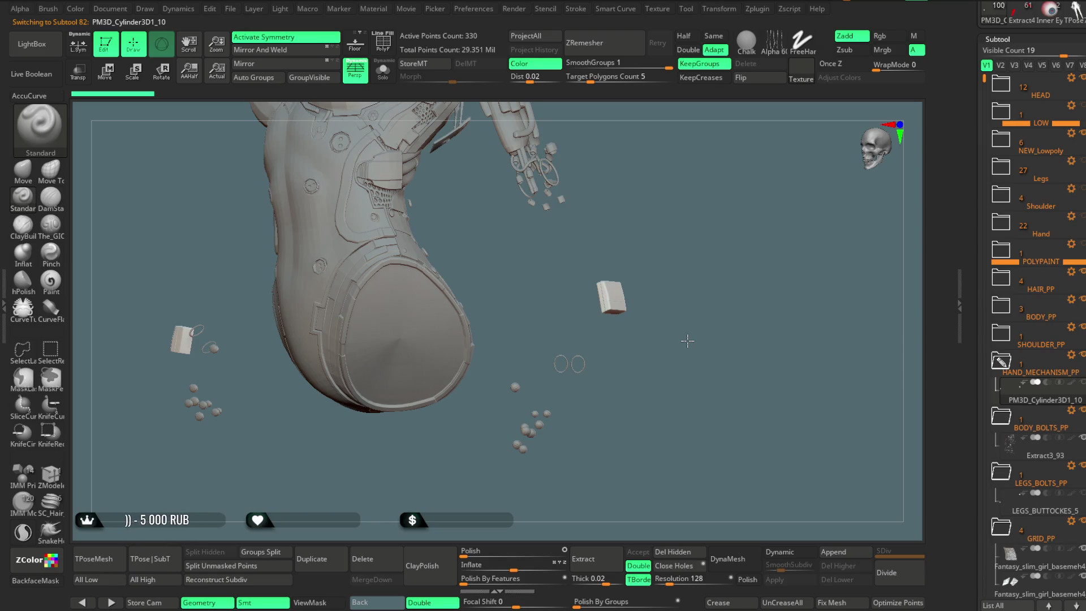
pyautogui.click(395, 558)
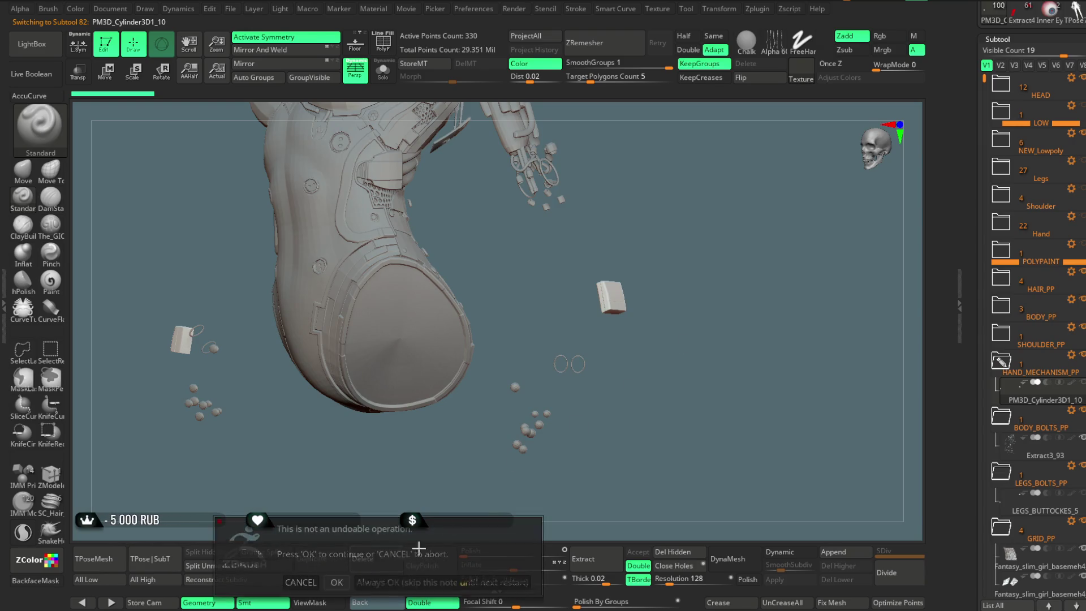
pyautogui.press('Return')
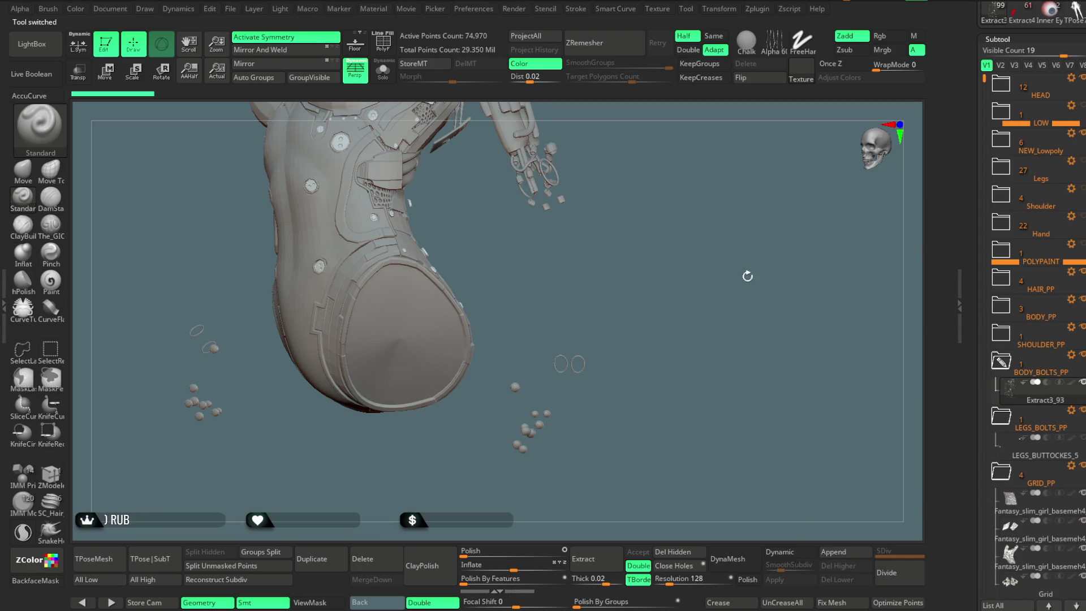
# Solo HOSES_BODY_Light_high, lasso-hide the rings on both sides, then invert to isolate them
pyautogui.keyDown('alt'); pyautogui.click(578, 362); pyautogui.keyUp('alt')
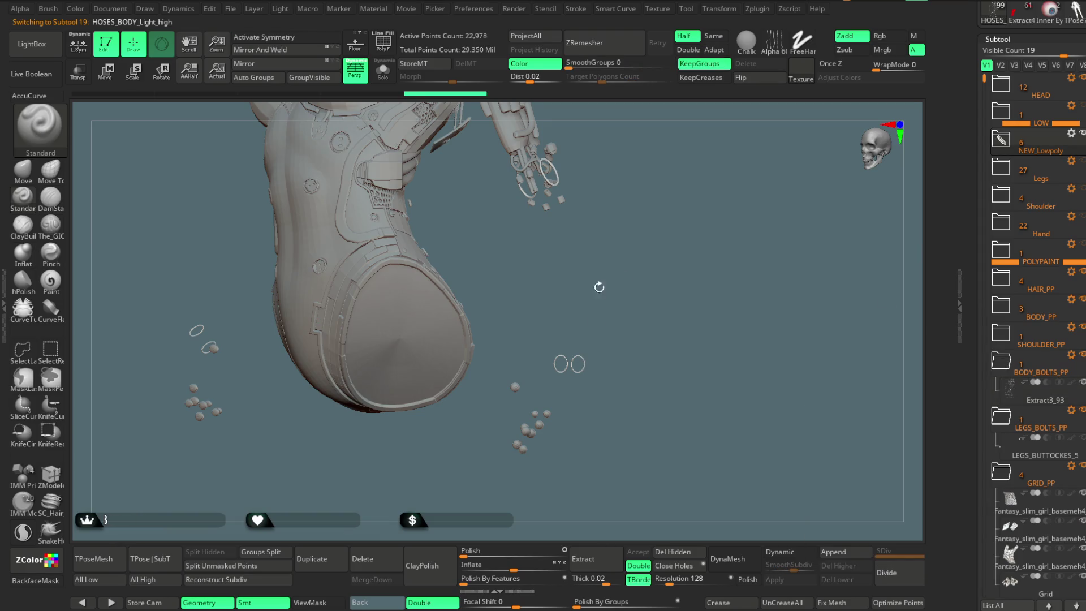
pyautogui.click(390, 77)
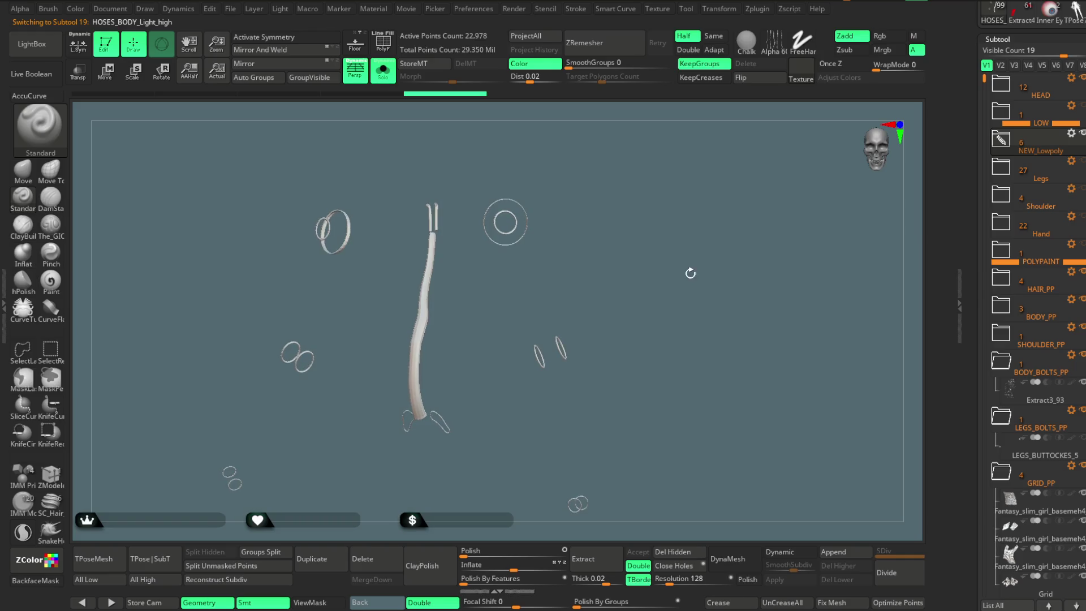
pyautogui.hotkey('ctrl', 'shift')
pyautogui.moveTo(540, 131)
pyautogui.keyDown('ctrl'); pyautogui.keyDown('shift'); pyautogui.mouseDown()
pyautogui.moveTo(481, 161)
pyautogui.moveTo(529, 453)
pyautogui.mouseUp(); pyautogui.keyUp('shift'); pyautogui.keyUp('ctrl')
pyautogui.moveTo(380, 153)
pyautogui.keyDown('ctrl'); pyautogui.keyDown('shift'); pyautogui.mouseDown()
pyautogui.moveTo(260, 441)
pyautogui.moveTo(186, 238)
pyautogui.moveTo(374, 153)
pyautogui.mouseUp(); pyautogui.keyUp('shift'); pyautogui.keyUp('ctrl')
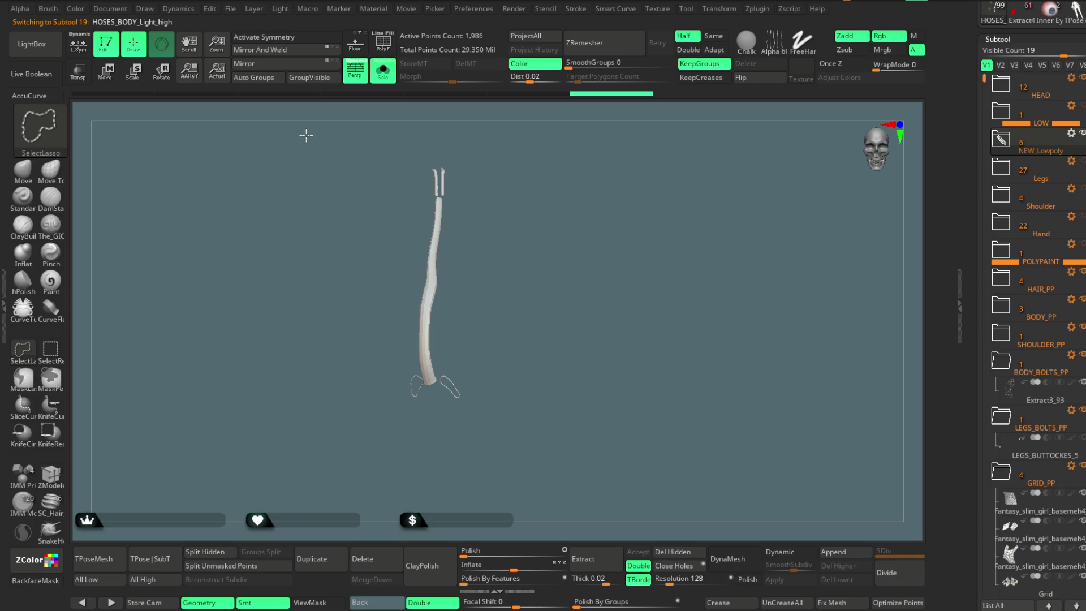
pyautogui.keyDown('ctrl'); pyautogui.keyDown('shift'); pyautogui.click(568, 217); pyautogui.keyUp('shift'); pyautogui.keyUp('ctrl')
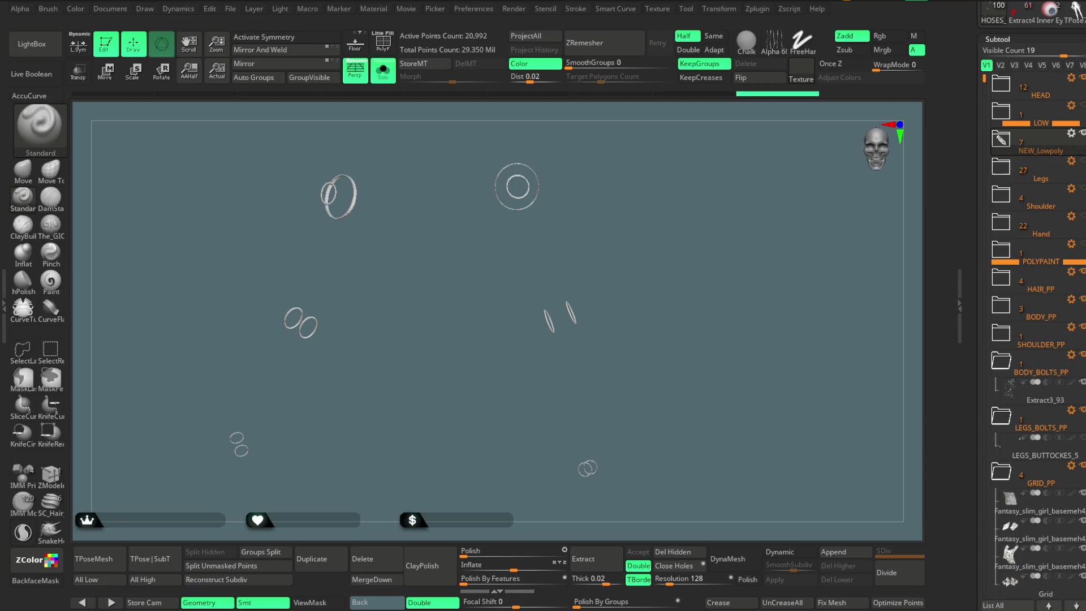
# File the rings subtool in the Hand folder and turn Solo off
pyautogui.click(1000, 139)
pyautogui.moveTo(1033, 319)
pyautogui.mouseDown()
pyautogui.moveTo(1029, 396)
pyautogui.moveTo(1012, 421)
pyautogui.mouseUp()
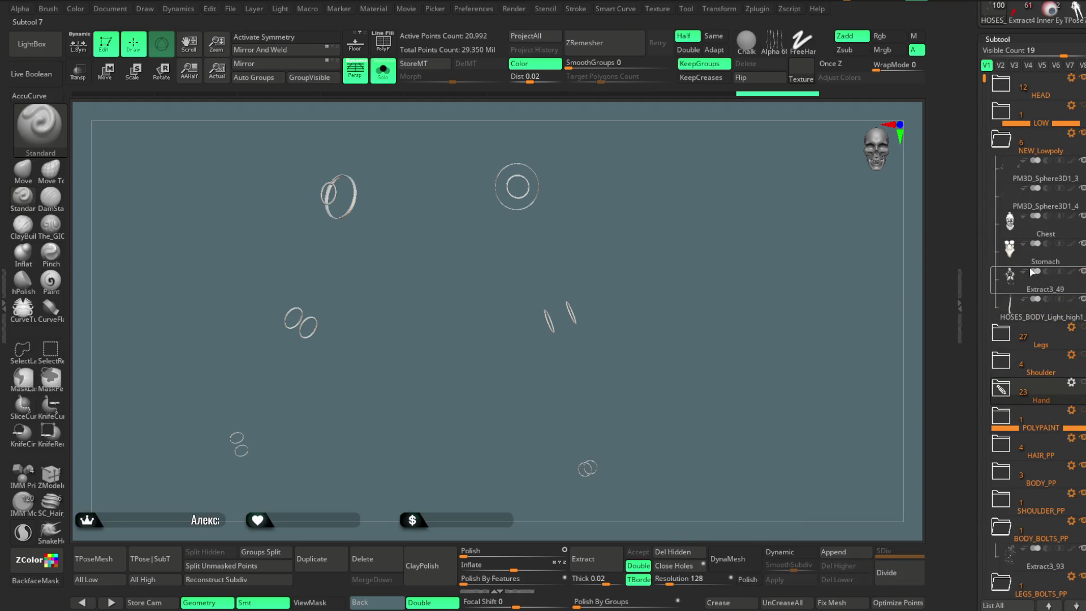
pyautogui.click(383, 71)
# Select PM3D_Sphere3D1_3 and drag it toward the Hand folder
pyautogui.keyDown('alt'); pyautogui.click(568, 291); pyautogui.keyUp('alt')
pyautogui.keyDown('alt'); pyautogui.moveTo(552, 509); pyautogui.dragTo(552, 407); pyautogui.keyUp('alt')
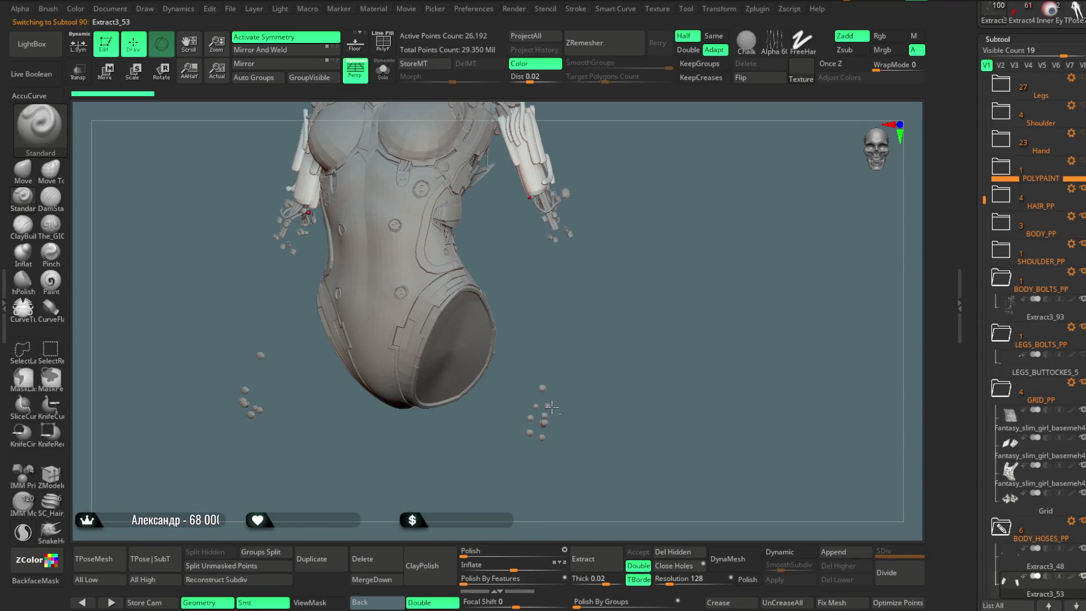
pyautogui.keyDown('alt'); pyautogui.click(551, 407); pyautogui.keyUp('alt')
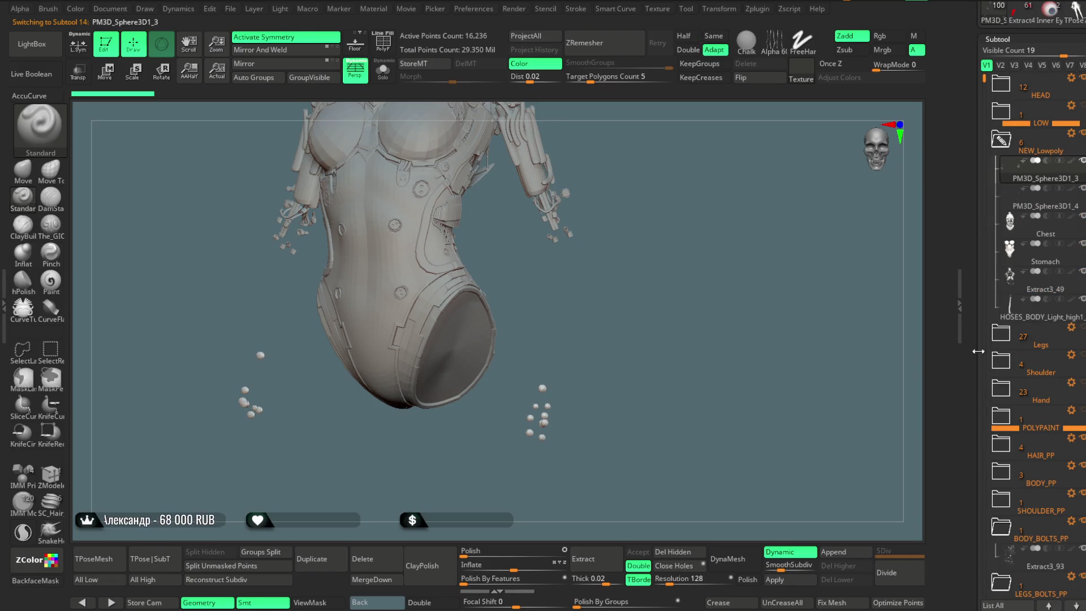
pyautogui.moveTo(1037, 261); pyautogui.dragTo(1024, 399)
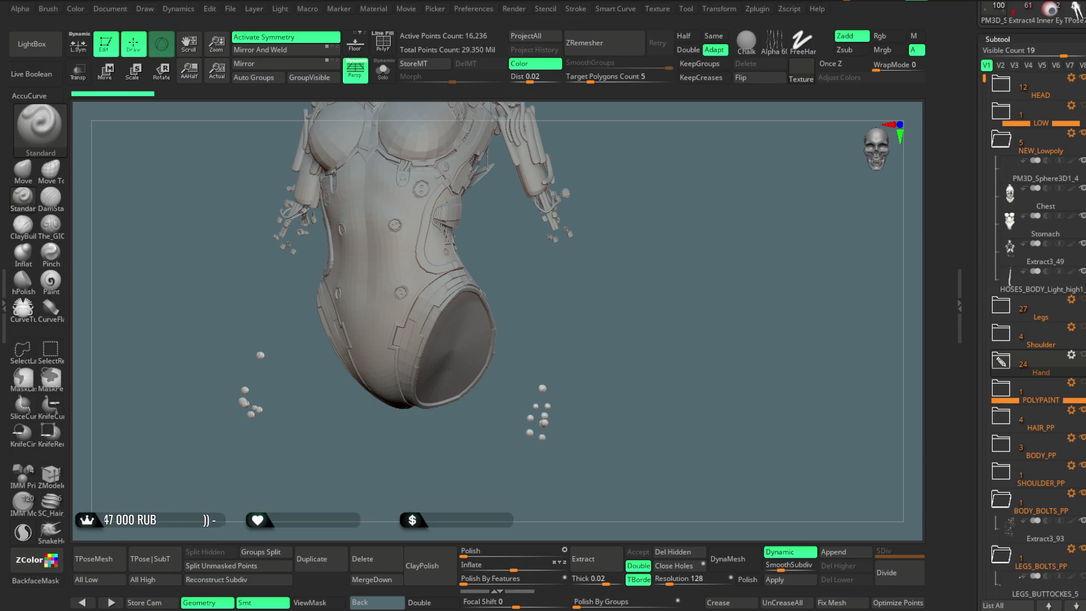
# Select Extract3_79 under the collar and solo it to inspect its pieces
pyautogui.moveTo(674, 242); pyautogui.dragTo(588, 272)
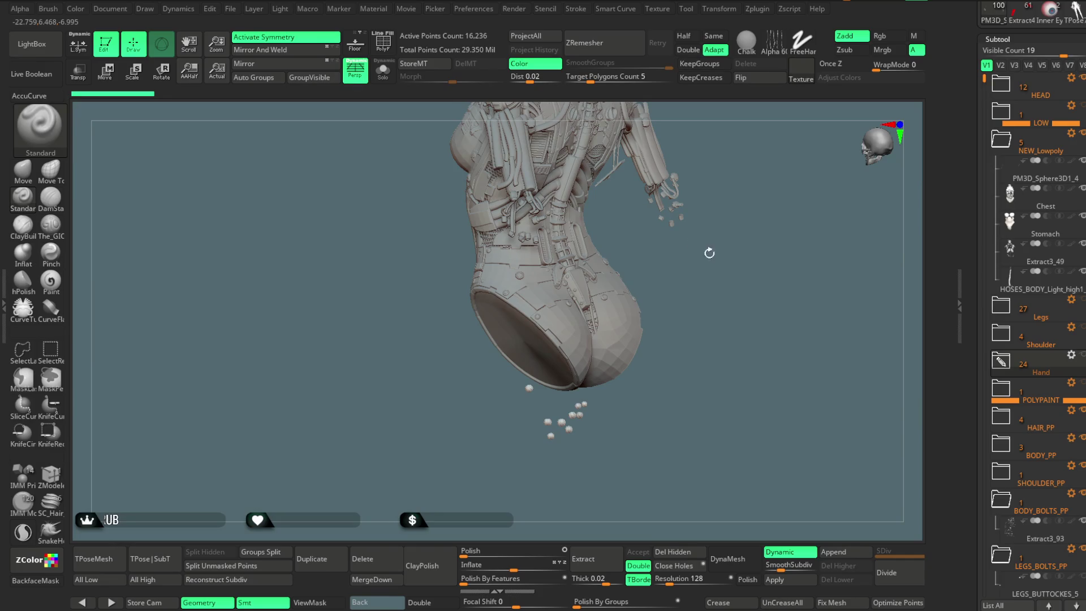
pyautogui.moveTo(717, 260)
pyautogui.mouseDown()
pyautogui.moveTo(722, 218)
pyautogui.moveTo(718, 257)
pyautogui.moveTo(705, 249)
pyautogui.mouseUp()
pyautogui.moveTo(708, 207)
pyautogui.mouseDown()
pyautogui.moveTo(707, 339)
pyautogui.moveTo(695, 363)
pyautogui.moveTo(739, 280)
pyautogui.moveTo(656, 281)
pyautogui.mouseUp()
pyautogui.keyDown('alt'); pyautogui.click(619, 249); pyautogui.keyUp('alt')
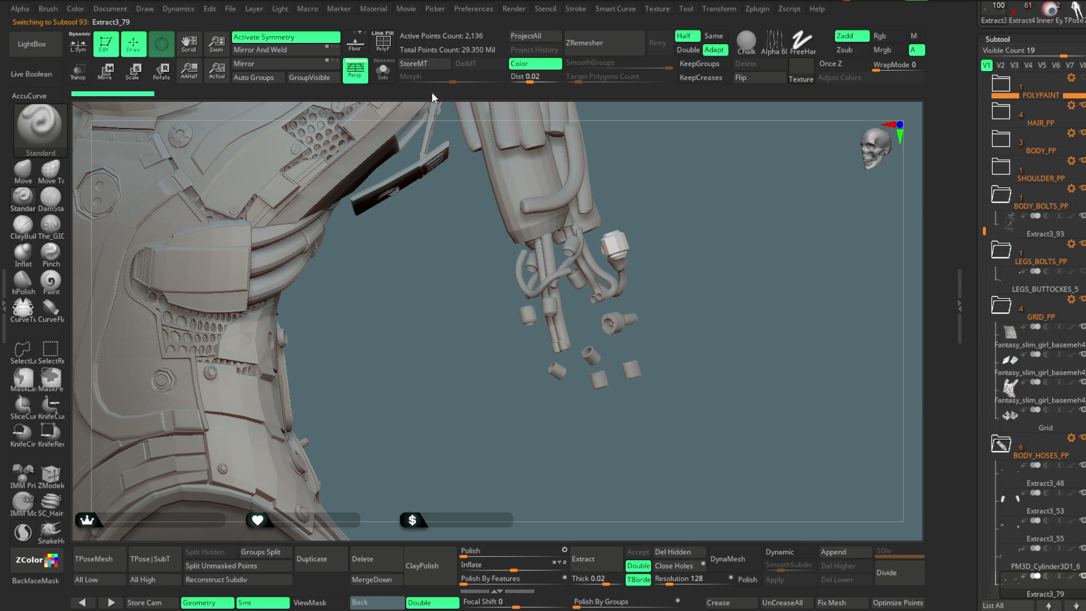
pyautogui.click(383, 71)
pyautogui.moveTo(697, 240)
pyautogui.mouseDown()
pyautogui.moveTo(691, 232)
pyautogui.moveTo(674, 254)
pyautogui.moveTo(686, 252)
pyautogui.moveTo(651, 247)
pyautogui.mouseUp()
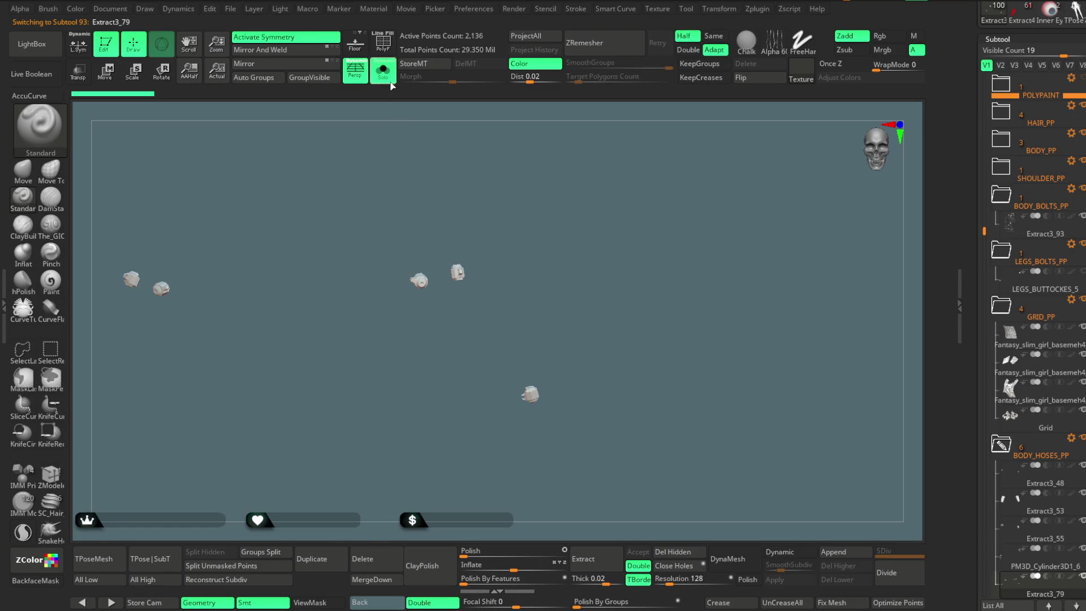
pyautogui.click(383, 71)
pyautogui.moveTo(557, 212)
pyautogui.mouseDown()
pyautogui.moveTo(566, 252)
pyautogui.moveTo(730, 240)
pyautogui.mouseUp()
pyautogui.click(382, 71)
# Lasso-hide unwanted Extract3_79 pieces with symmetry off, then restore them
pyautogui.moveTo(529, 218)
pyautogui.mouseDown()
pyautogui.moveTo(514, 213)
pyautogui.moveTo(441, 243)
pyautogui.moveTo(433, 294)
pyautogui.moveTo(516, 450)
pyautogui.moveTo(650, 375)
pyautogui.mouseUp()
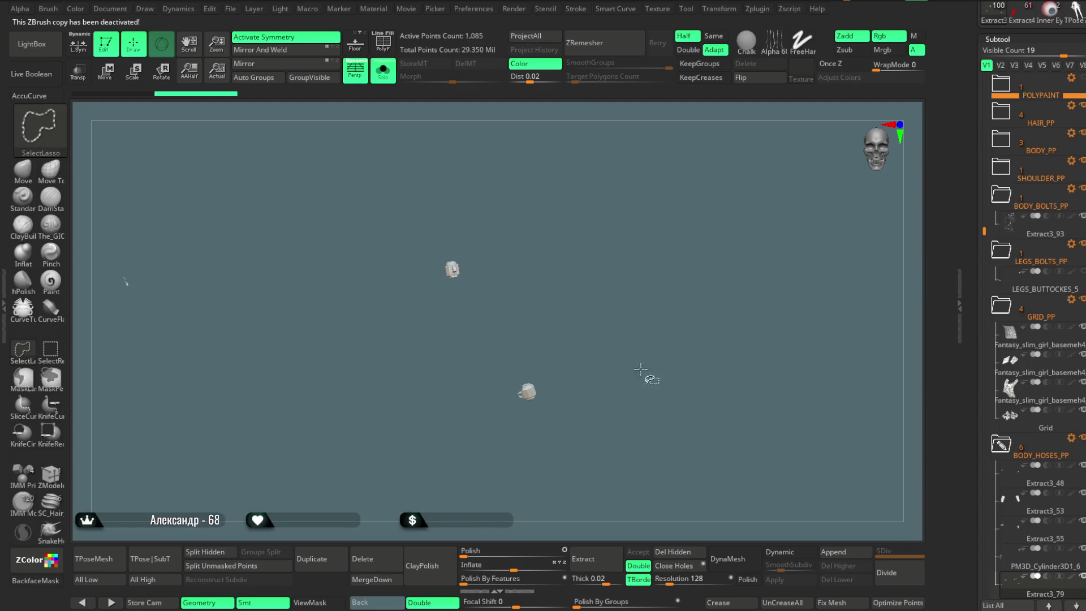
pyautogui.moveTo(616, 473)
pyautogui.mouseDown()
pyautogui.moveTo(589, 388)
pyautogui.moveTo(642, 257)
pyautogui.moveTo(651, 274)
pyautogui.mouseUp()
pyautogui.press('x')
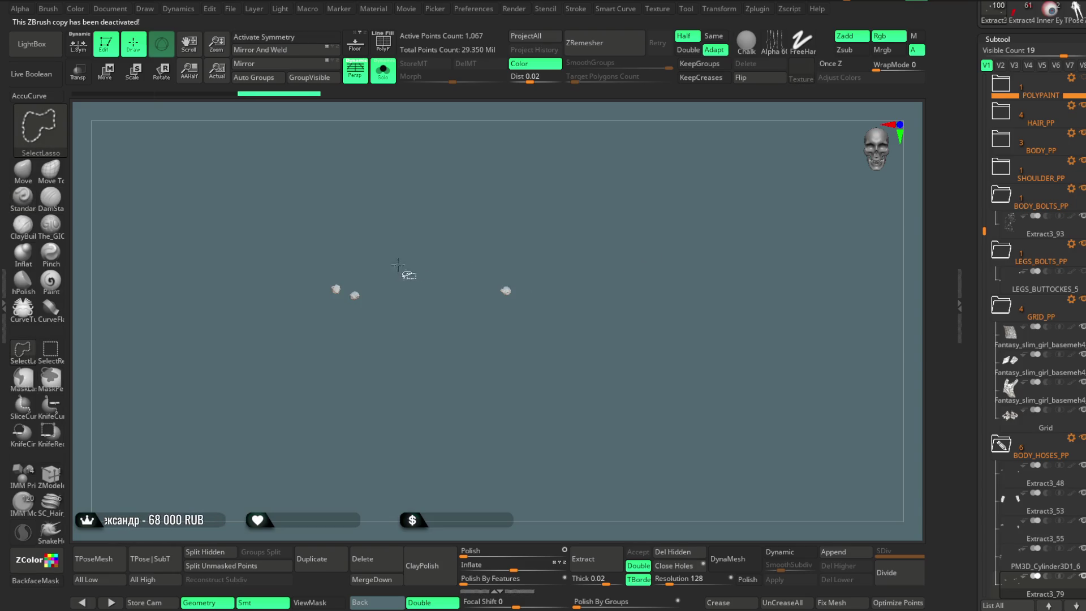
pyautogui.keyDown('ctrl'); pyautogui.keyDown('shift'); pyautogui.moveTo(338, 305); pyautogui.dragTo(357, 207); pyautogui.keyUp('shift'); pyautogui.keyUp('ctrl')
pyautogui.keyDown('ctrl'); pyautogui.keyDown('shift'); pyautogui.click(614, 268); pyautogui.keyUp('shift'); pyautogui.keyUp('ctrl')
pyautogui.moveTo(614, 268)
pyautogui.mouseDown()
pyautogui.moveTo(639, 283)
pyautogui.moveTo(610, 288)
pyautogui.mouseUp()
pyautogui.hotkey('ctrl', 'z')
pyautogui.keyDown('ctrl'); pyautogui.keyDown('shift'); pyautogui.click(644, 274); pyautogui.keyUp('shift'); pyautogui.keyUp('ctrl')
# Hide two pieces, invert visibility, Split Hidden, and drag Extract3_79 toward the Hand folder
pyautogui.moveTo(560, 197)
pyautogui.keyDown('ctrl'); pyautogui.keyDown('shift'); pyautogui.mouseDown()
pyautogui.moveTo(544, 192)
pyautogui.moveTo(517, 215)
pyautogui.moveTo(529, 288)
pyautogui.moveTo(639, 332)
pyautogui.mouseUp(); pyautogui.keyUp('shift'); pyautogui.keyUp('ctrl')
pyautogui.moveTo(439, 365)
pyautogui.mouseDown()
pyautogui.moveTo(407, 366)
pyautogui.moveTo(310, 228)
pyautogui.moveTo(281, 207)
pyautogui.moveTo(142, 218)
pyautogui.moveTo(315, 198)
pyautogui.moveTo(192, 286)
pyautogui.moveTo(192, 210)
pyautogui.mouseUp()
pyautogui.hotkey('ctrl', 'z')
pyautogui.moveTo(293, 199)
pyautogui.keyDown('ctrl'); pyautogui.keyDown('alt'); pyautogui.keyDown('shift'); pyautogui.mouseDown()
pyautogui.moveTo(186, 209)
pyautogui.moveTo(283, 201)
pyautogui.mouseUp(); pyautogui.keyUp('shift'); pyautogui.keyUp('alt'); pyautogui.keyUp('ctrl')
pyautogui.keyDown('ctrl'); pyautogui.keyDown('shift'); pyautogui.click(613, 210); pyautogui.keyUp('shift'); pyautogui.keyUp('ctrl')
pyautogui.click(226, 552)
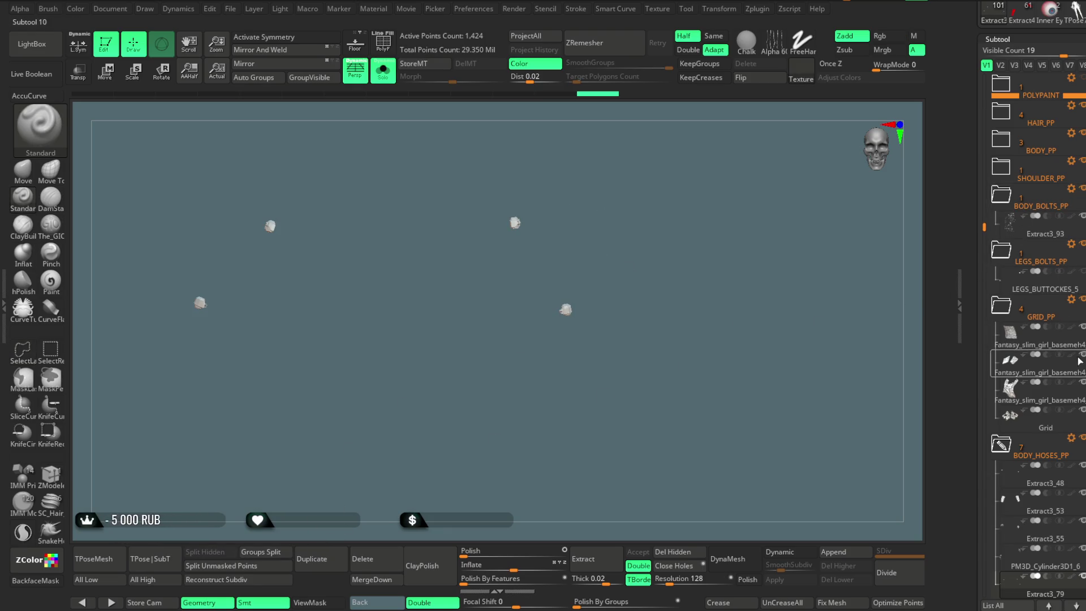
pyautogui.moveTo(1038, 591)
pyautogui.mouseDown()
pyautogui.moveTo(1037, 91)
pyautogui.moveTo(1018, 226)
pyautogui.mouseUp()
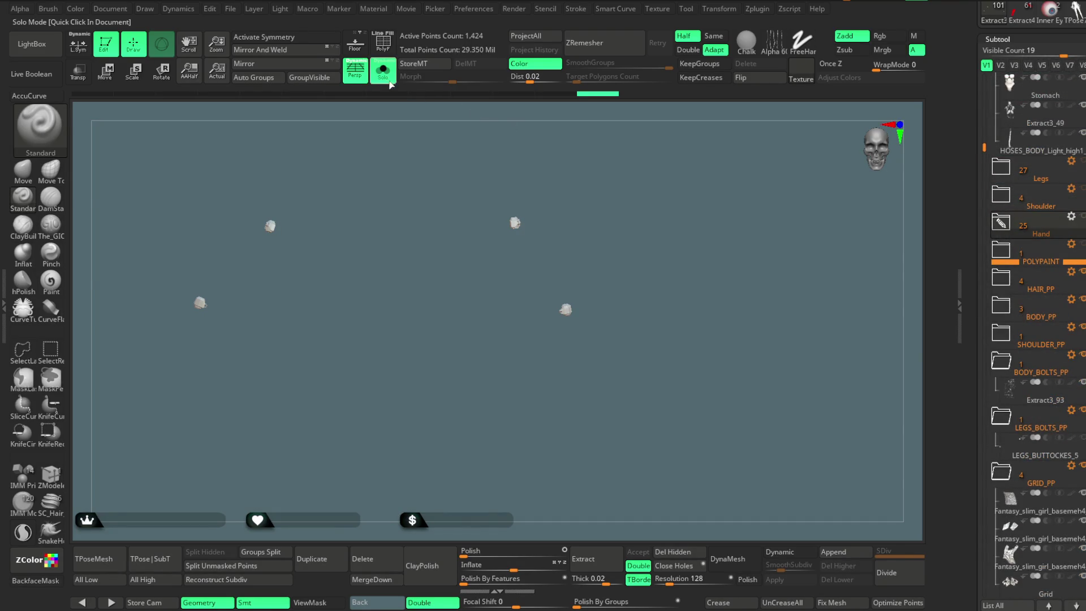
# Solo the Extract3_53 forearm hoses to check them, then file them in the Hand folder (26 subtools)
pyautogui.click(383, 69)
pyautogui.keyDown('alt'); pyautogui.click(556, 320); pyautogui.keyUp('alt')
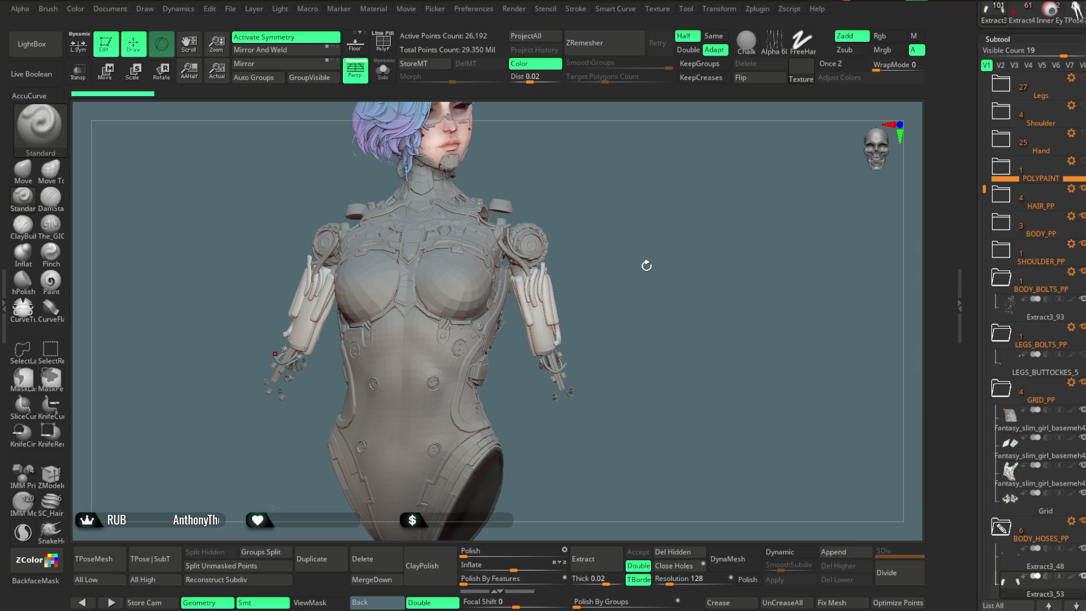
pyautogui.click(383, 70)
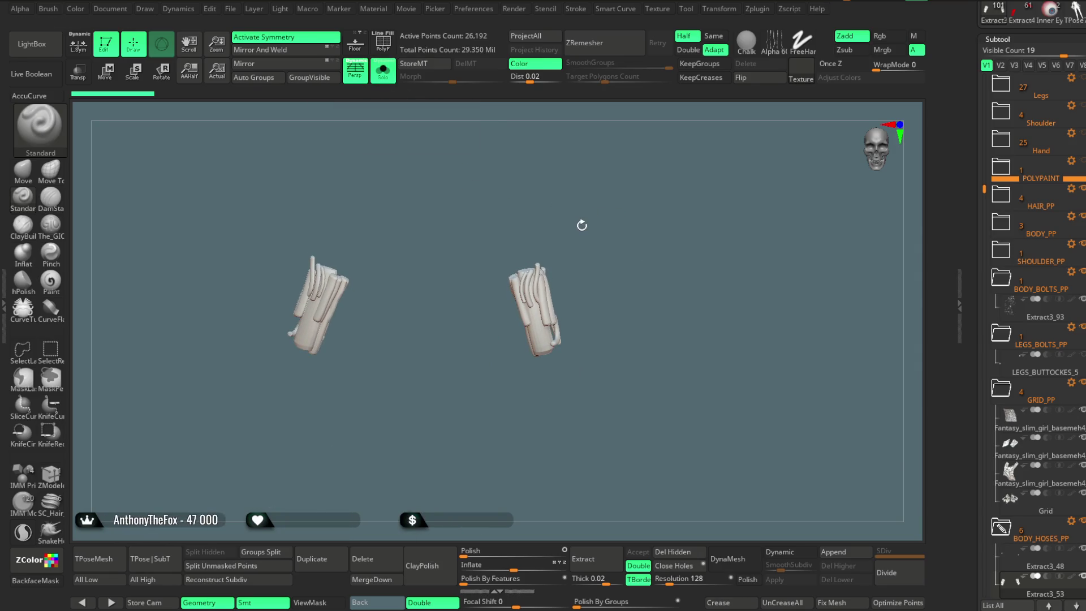
pyautogui.moveTo(585, 227); pyautogui.dragTo(616, 236)
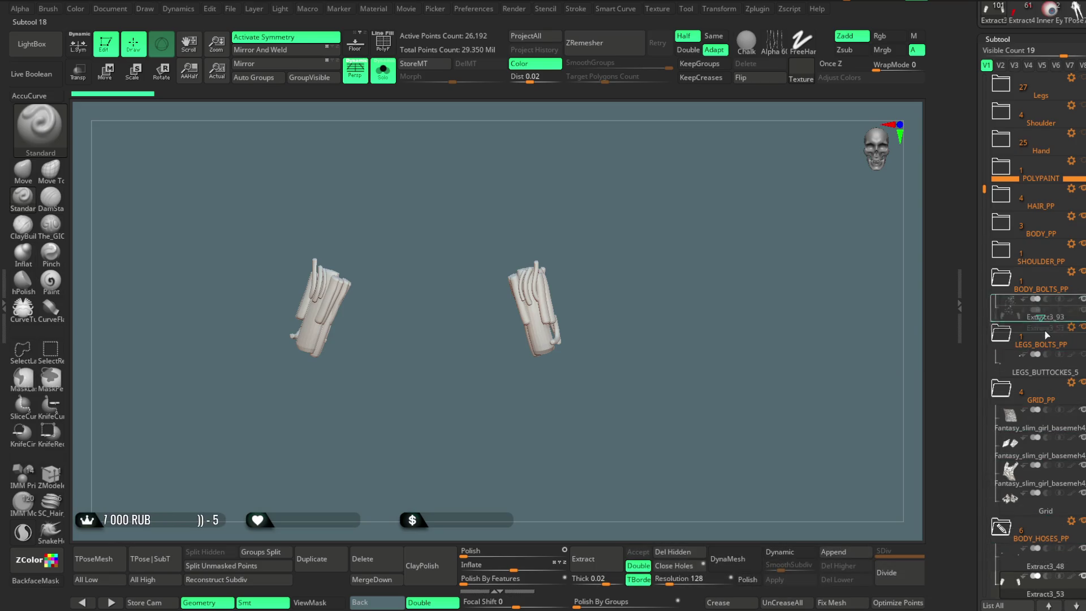
pyautogui.scroll(-5, 658, 176)
pyautogui.scroll(5, 658, 176)
pyautogui.moveTo(1043, 347); pyautogui.dragTo(1040, 142)
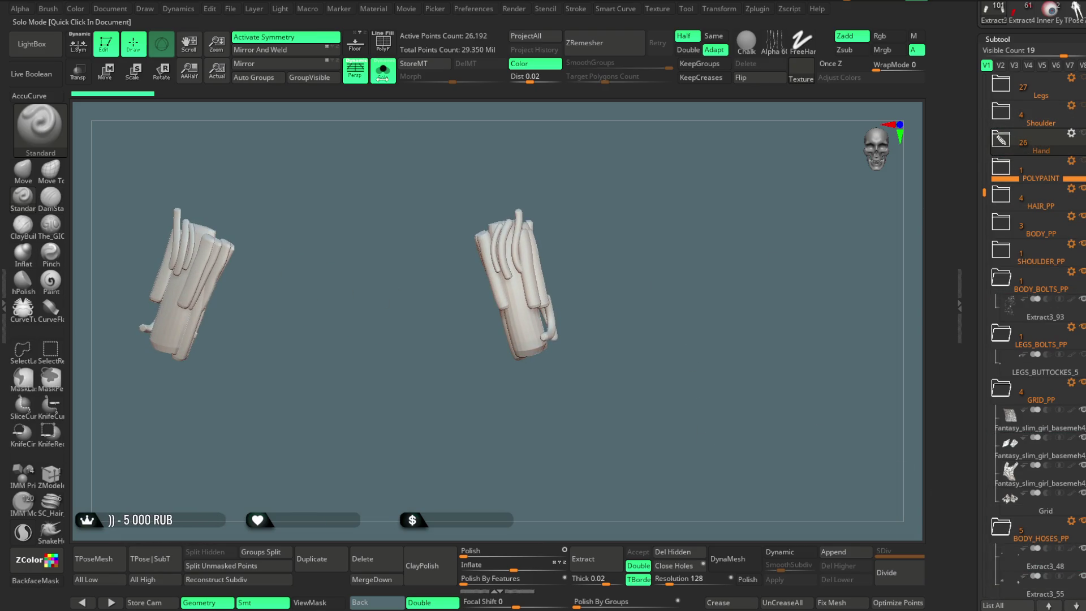
pyautogui.click(384, 78)
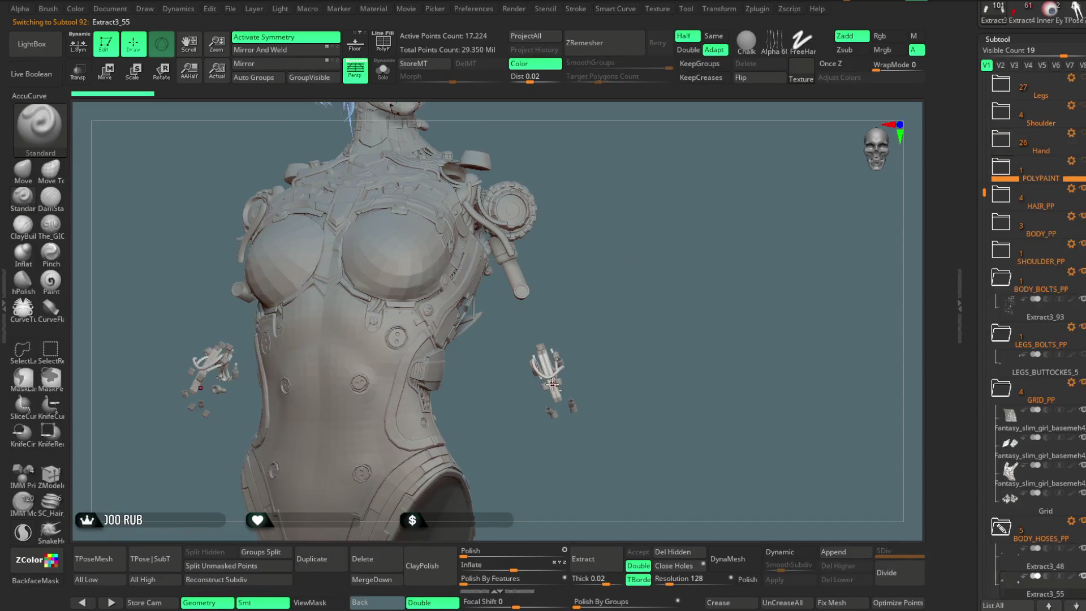
# Move Extract3_55 and PM3D_Cylinder3D1_6 into the Hand folder
pyautogui.moveTo(643, 267); pyautogui.dragTo(663, 275)
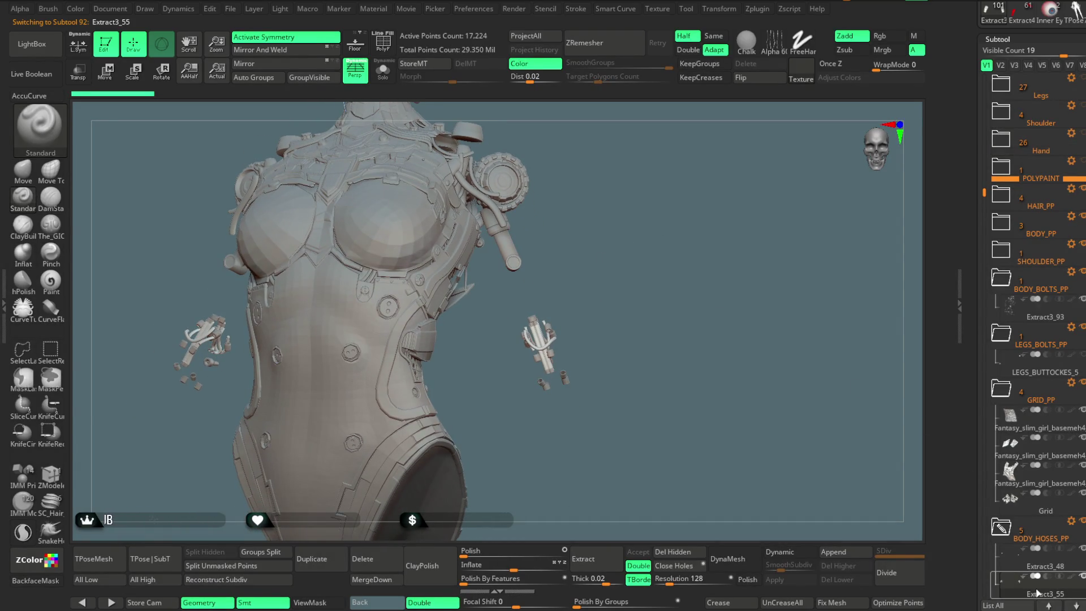
pyautogui.moveTo(1037, 592)
pyautogui.moveTo(1038, 592); pyautogui.dragTo(1031, 144)
pyautogui.keyDown('alt'); pyautogui.click(565, 379); pyautogui.keyUp('alt')
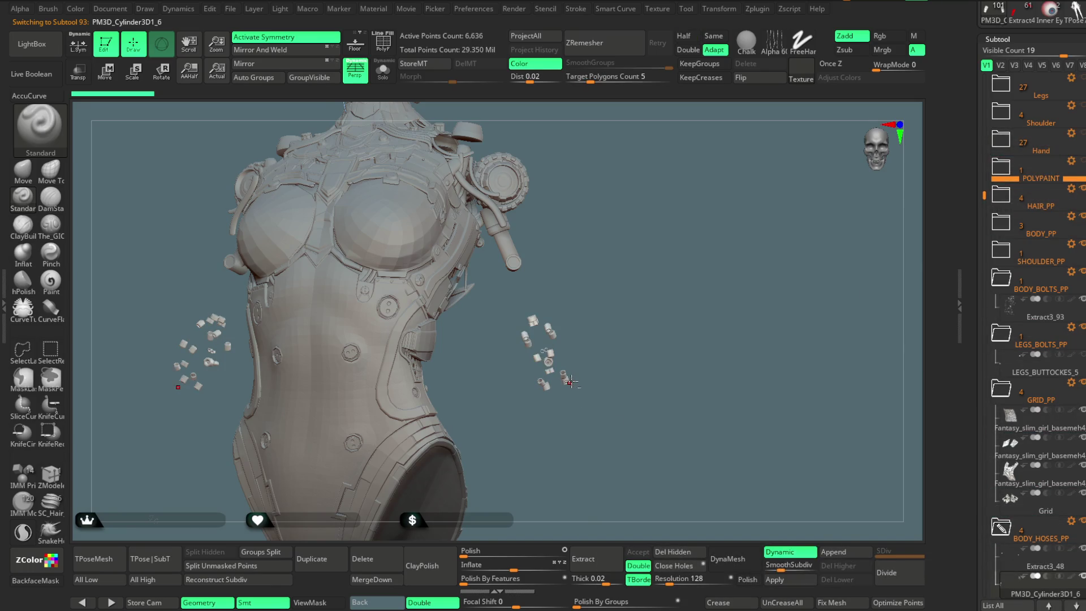
pyautogui.moveTo(1040, 592)
pyautogui.mouseDown()
pyautogui.moveTo(1027, 450)
pyautogui.moveTo(1033, 147)
pyautogui.mouseUp()
pyautogui.moveTo(715, 395)
pyautogui.keyDown('alt'); pyautogui.mouseDown()
pyautogui.moveTo(690, 344)
pyautogui.moveTo(687, 362)
pyautogui.moveTo(673, 356)
pyautogui.mouseUp(); pyautogui.keyUp('alt')
# Solo the two shoulder parts and reposition the shoulder pipe within the SHOULDER_PP folder
pyautogui.keyDown('alt'); pyautogui.click(514, 270); pyautogui.keyUp('alt')
pyautogui.click(383, 70)
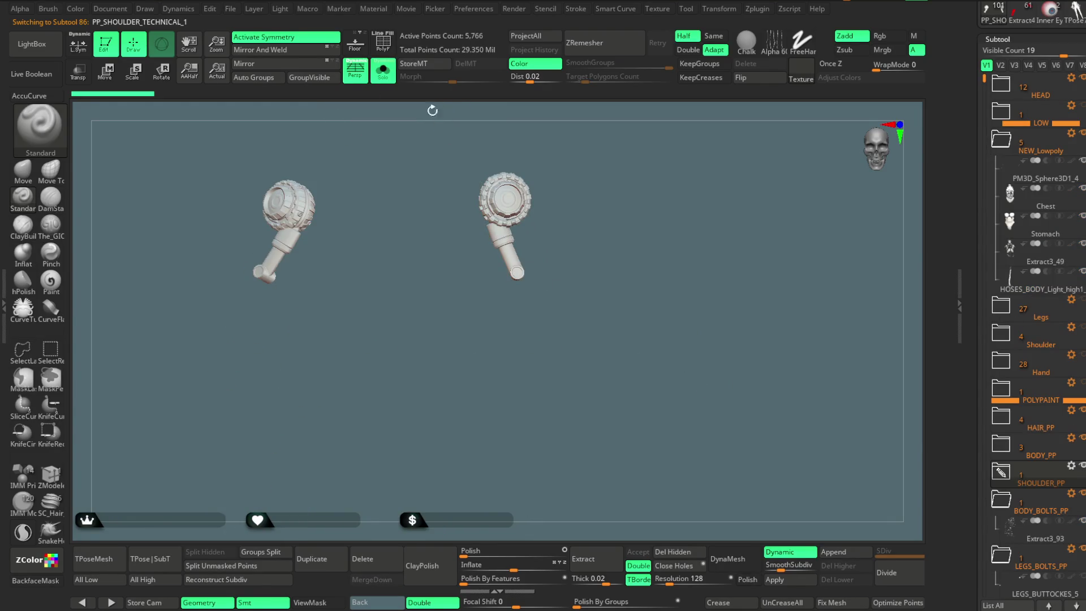
pyautogui.click(1009, 483)
pyautogui.moveTo(1038, 498)
pyautogui.mouseDown()
pyautogui.moveTo(1036, 75)
pyautogui.moveTo(1038, 492)
pyautogui.mouseUp()
pyautogui.scroll(1, 1040, 396)
pyautogui.scroll(1, 1035, 396)
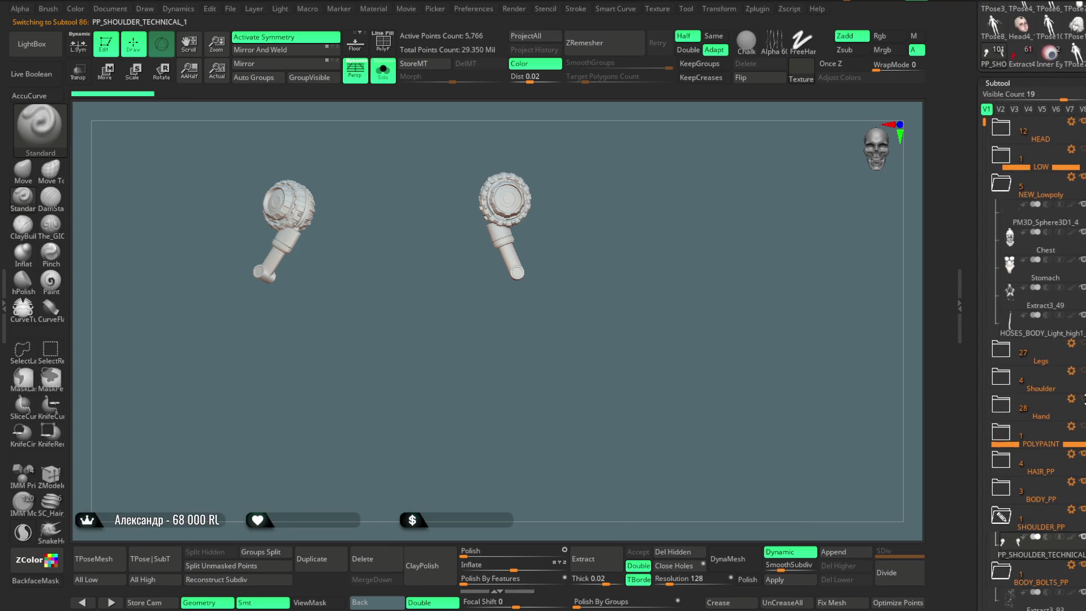
pyautogui.moveTo(1034, 546)
pyautogui.mouseDown()
pyautogui.moveTo(1040, 102)
pyautogui.moveTo(1029, 209)
pyautogui.moveTo(1035, 403)
pyautogui.mouseUp()
pyautogui.click(389, 82)
# Select the Extract3_48 part on the torso and move it into the Hand folder
pyautogui.moveTo(624, 163)
pyautogui.mouseDown()
pyautogui.moveTo(614, 268)
pyautogui.moveTo(606, 255)
pyautogui.moveTo(620, 249)
pyautogui.mouseUp()
pyautogui.scroll(5, 534, 186)
pyautogui.keyDown('alt'); pyautogui.click(538, 187); pyautogui.keyUp('alt')
pyautogui.scroll(-8, 610, 174)
pyautogui.moveTo(682, 247); pyautogui.dragTo(727, 322)
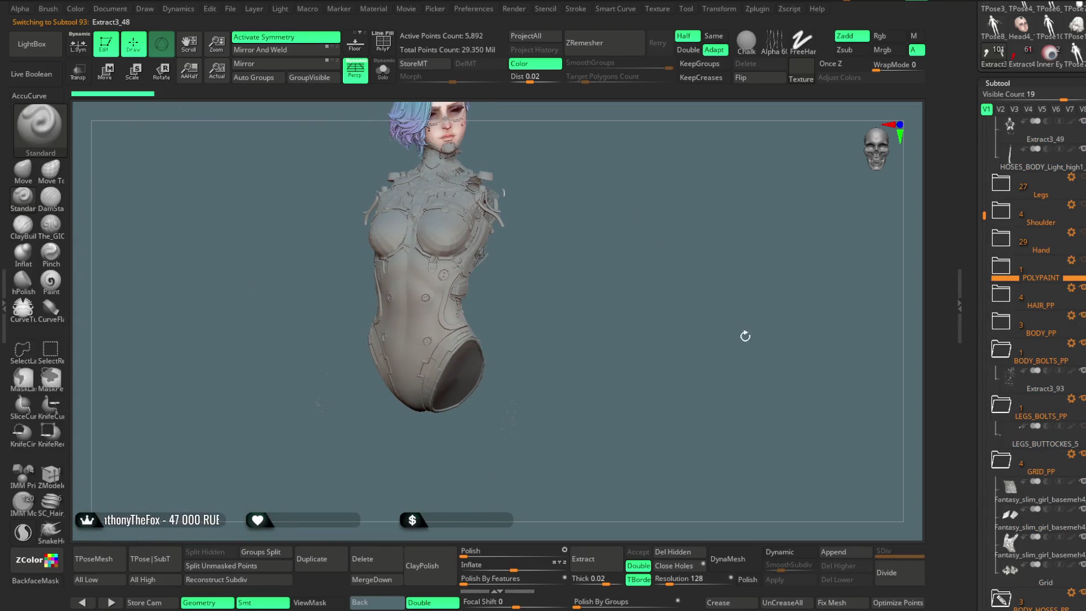
pyautogui.moveTo(983, 219); pyautogui.dragTo(984, 293)
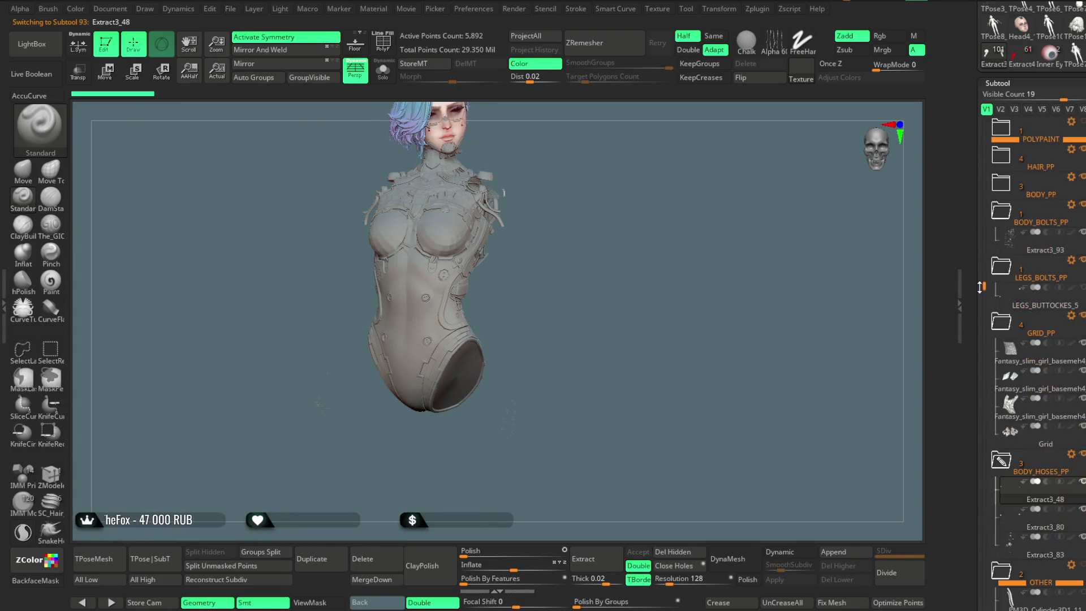
pyautogui.moveTo(1028, 498)
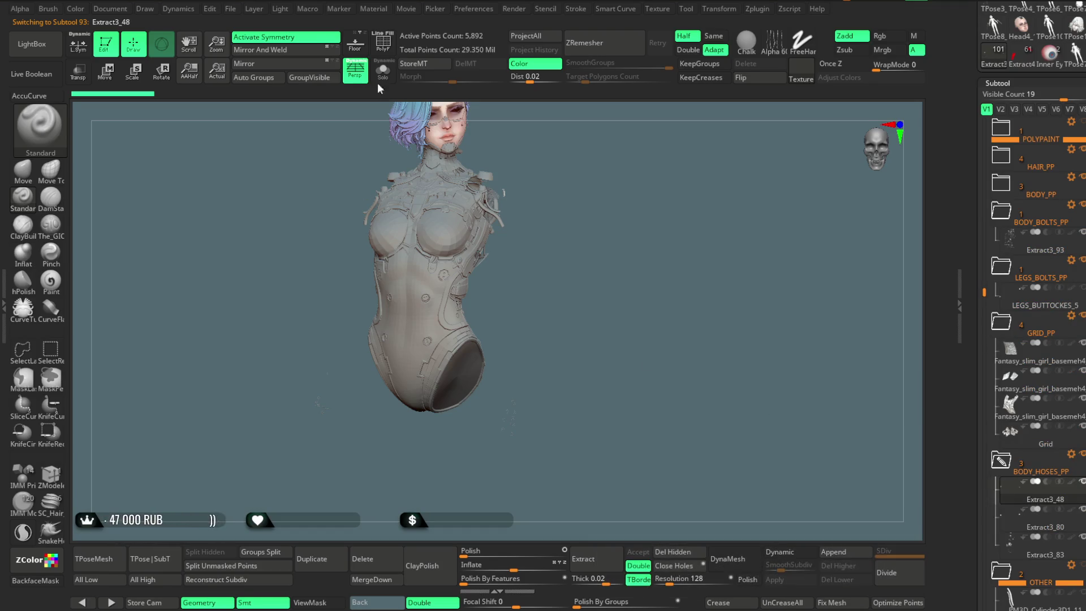
pyautogui.moveTo(1021, 489)
pyautogui.mouseDown()
pyautogui.moveTo(1041, 130)
pyautogui.moveTo(1044, 154)
pyautogui.mouseUp()
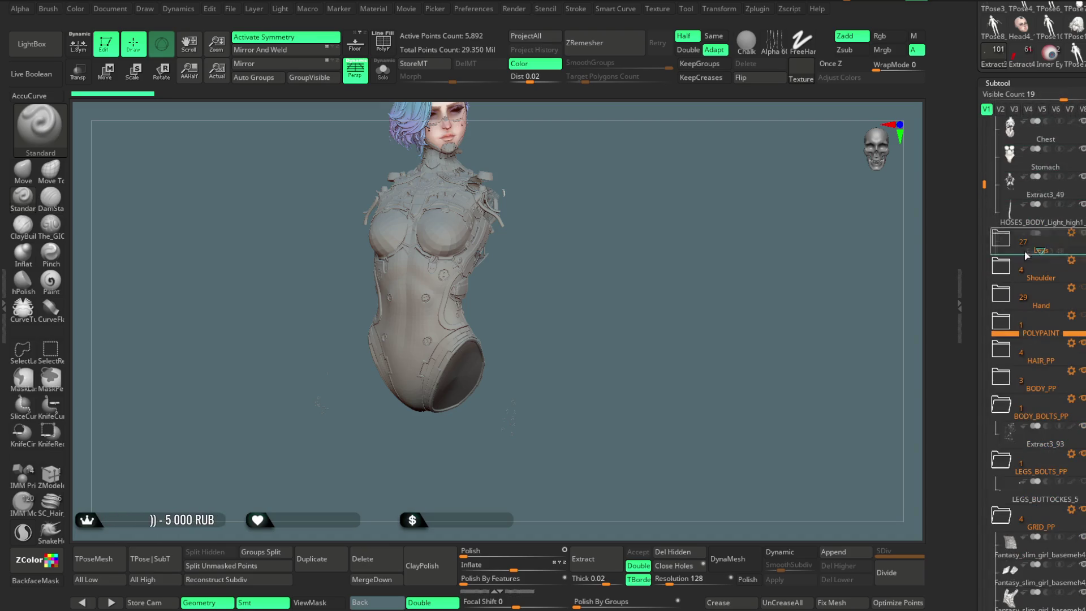
# Solo the PM3D_Sphere3D1_4 pieces and move them into the Hand folder, bringing it to 31
pyautogui.moveTo(540, 285)
pyautogui.mouseDown()
pyautogui.moveTo(543, 305)
pyautogui.moveTo(552, 281)
pyautogui.moveTo(556, 316)
pyautogui.mouseUp()
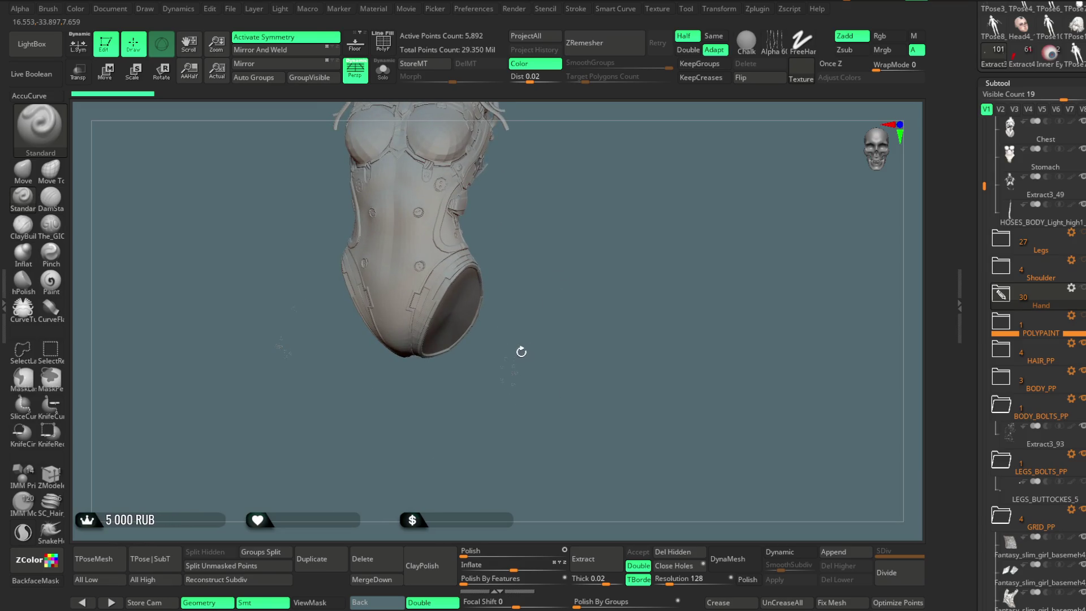
pyautogui.moveTo(516, 340)
pyautogui.keyDown('alt'); pyautogui.mouseDown()
pyautogui.moveTo(570, 281)
pyautogui.moveTo(578, 339)
pyautogui.moveTo(600, 210)
pyautogui.moveTo(559, 292)
pyautogui.mouseUp(); pyautogui.keyUp('alt')
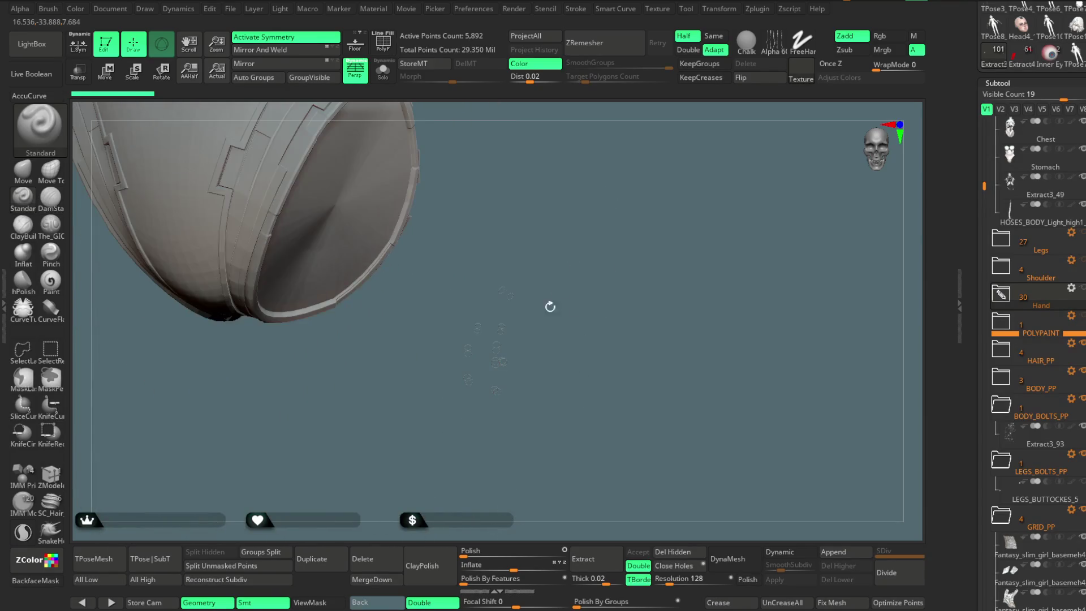
pyautogui.keyDown('alt'); pyautogui.click(506, 360); pyautogui.keyUp('alt')
pyautogui.keyDown('alt'); pyautogui.moveTo(588, 206); pyautogui.dragTo(588, 350); pyautogui.keyUp('alt')
pyautogui.click(382, 70)
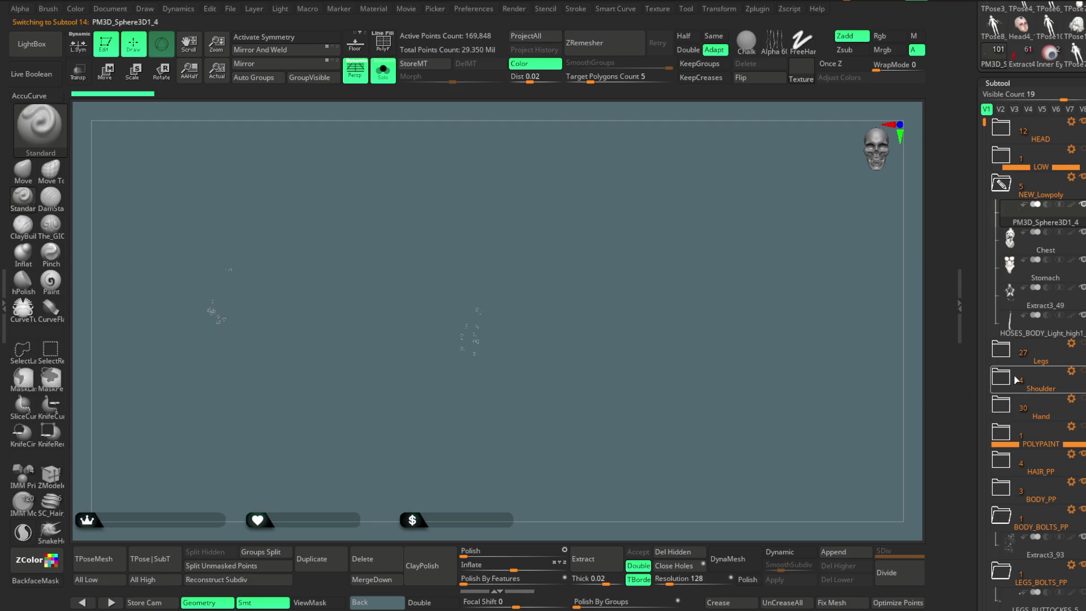
pyautogui.moveTo(1045, 223); pyautogui.dragTo(1033, 422)
pyautogui.click(383, 71)
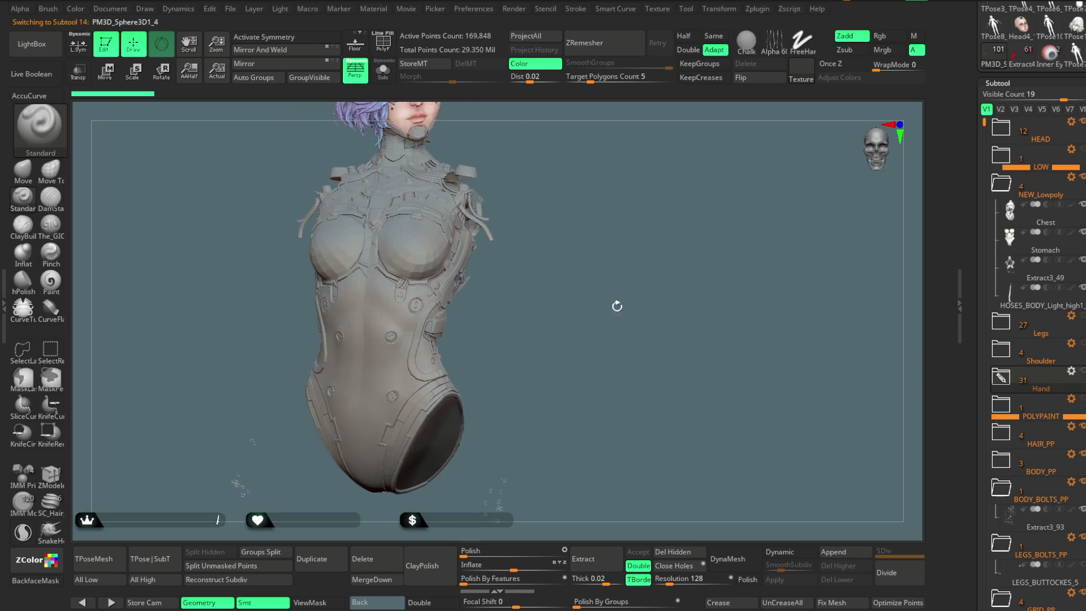
pyautogui.keyDown('alt'); pyautogui.click(478, 219); pyautogui.keyUp('alt')
pyautogui.moveTo(562, 189)
pyautogui.mouseDown()
pyautogui.moveTo(565, 243)
pyautogui.moveTo(476, 255)
pyautogui.moveTo(573, 229)
pyautogui.moveTo(589, 252)
pyautogui.moveTo(601, 208)
pyautogui.moveTo(586, 159)
pyautogui.moveTo(595, 245)
pyautogui.moveTo(626, 208)
pyautogui.moveTo(666, 252)
pyautogui.mouseUp()
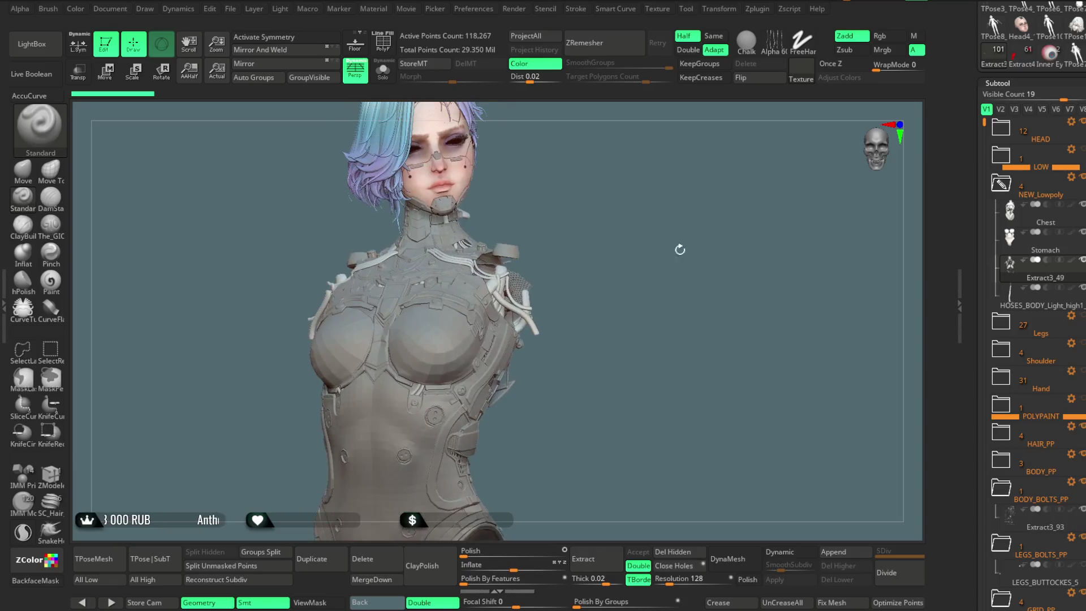
# Collapse NEW_Lowpoly, hide the Hand folder's arms, view the bust from the front, and expand HEAD
pyautogui.click(1003, 196)
pyautogui.click(1009, 238)
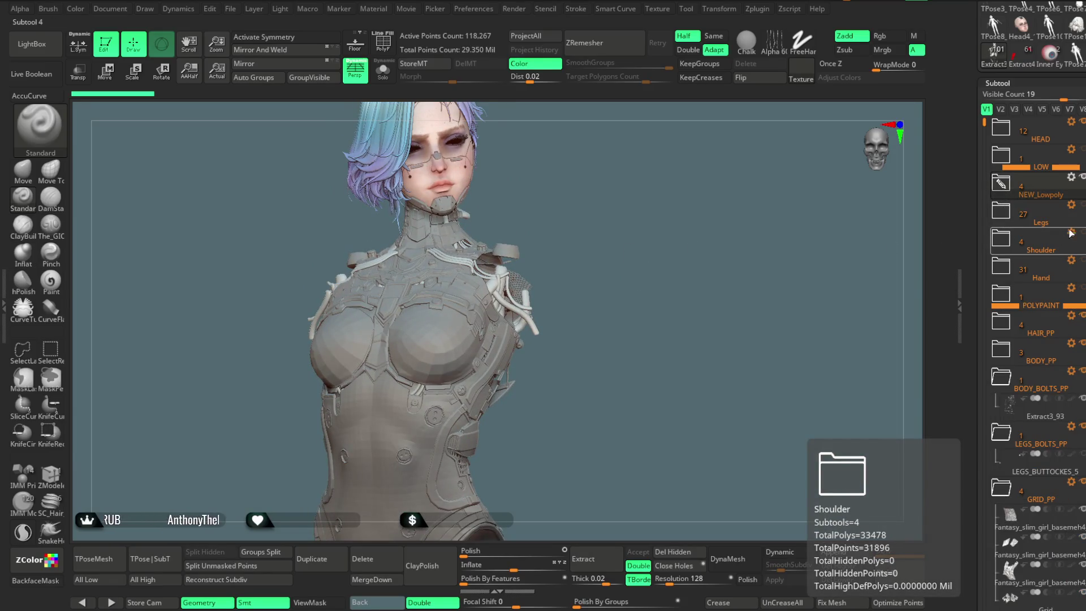
pyautogui.click(1081, 260)
pyautogui.click(1083, 261)
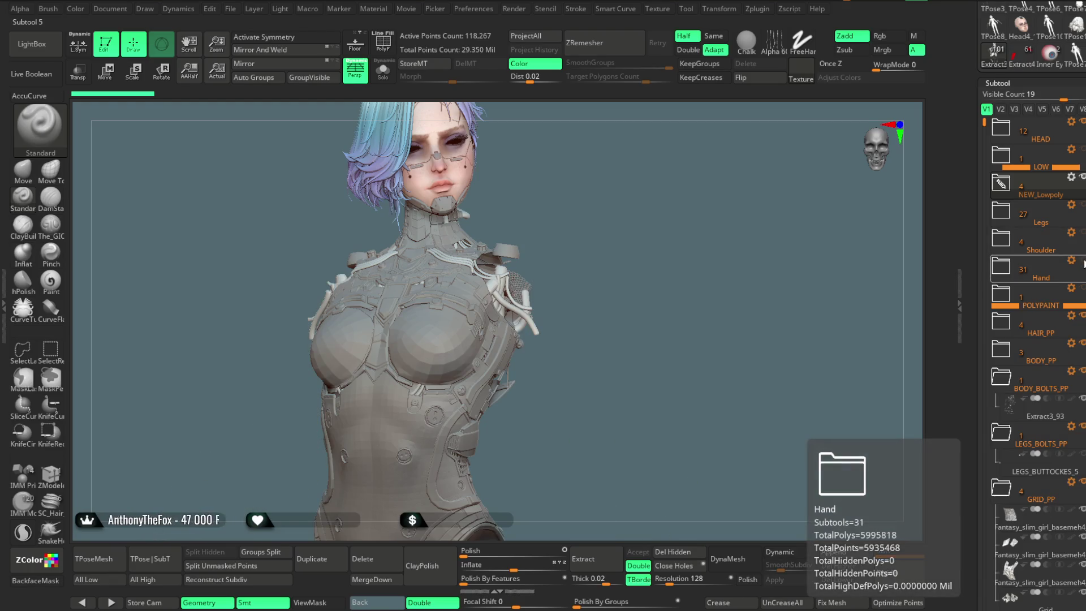
pyautogui.moveTo(659, 438)
pyautogui.mouseDown()
pyautogui.moveTo(612, 317)
pyautogui.moveTo(610, 305)
pyautogui.moveTo(622, 326)
pyautogui.moveTo(614, 267)
pyautogui.mouseUp()
pyautogui.click(1001, 129)
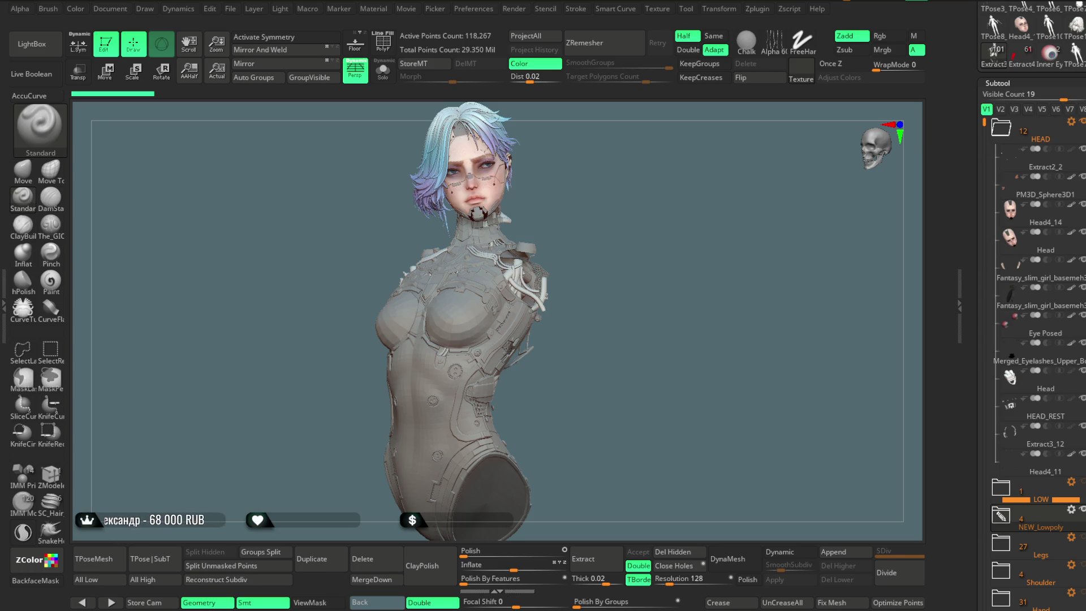
pyautogui.moveTo(666, 213)
pyautogui.mouseDown()
pyautogui.moveTo(637, 230)
pyautogui.moveTo(656, 238)
pyautogui.moveTo(664, 227)
pyautogui.moveTo(653, 217)
pyautogui.mouseUp()
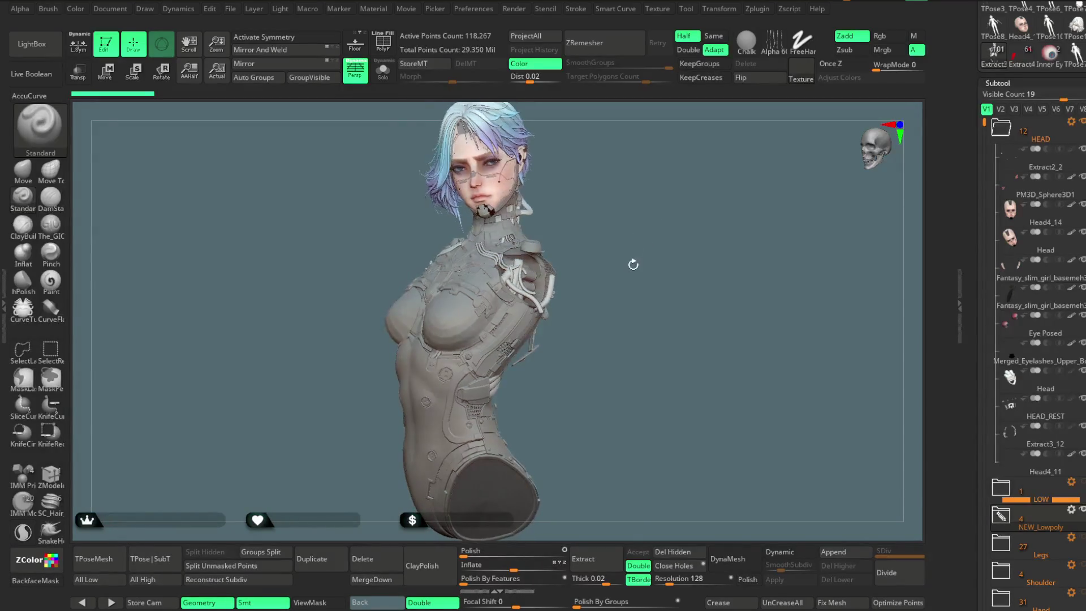
pyautogui.moveTo(626, 229)
pyautogui.mouseDown()
pyautogui.moveTo(637, 225)
pyautogui.moveTo(533, 233)
pyautogui.moveTo(642, 224)
pyautogui.moveTo(588, 251)
pyautogui.moveTo(589, 358)
pyautogui.moveTo(618, 318)
pyautogui.moveTo(632, 352)
pyautogui.moveTo(628, 475)
pyautogui.mouseUp()
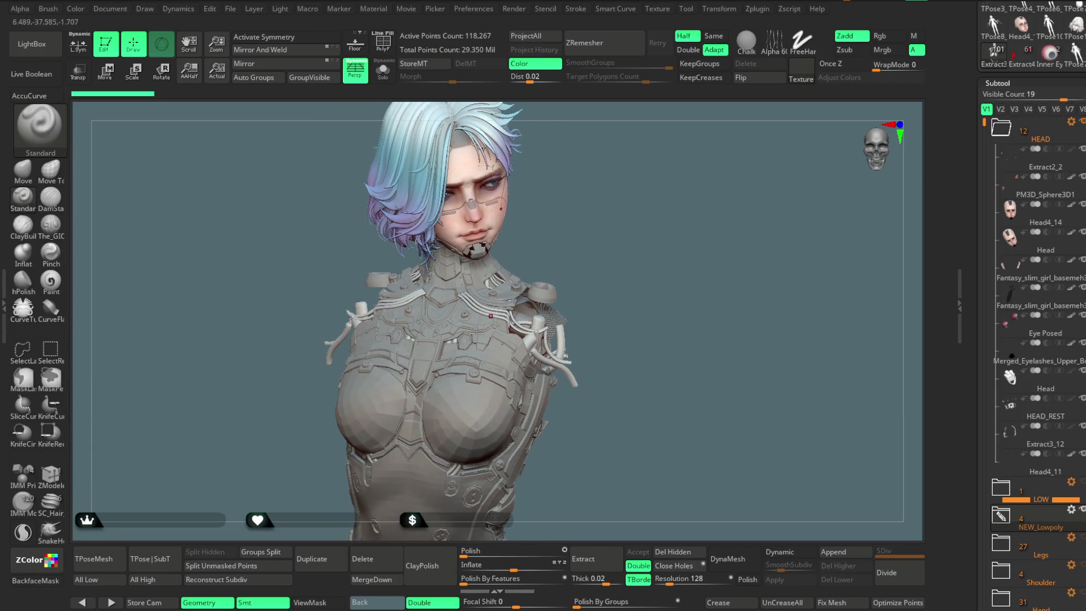
pyautogui.keyDown('alt'); pyautogui.click(437, 331); pyautogui.keyUp('alt')
pyautogui.moveTo(672, 321)
pyautogui.mouseDown()
pyautogui.moveTo(644, 340)
pyautogui.moveTo(703, 302)
pyautogui.moveTo(690, 298)
pyautogui.moveTo(667, 307)
pyautogui.moveTo(727, 312)
pyautogui.moveTo(637, 315)
pyautogui.moveTo(550, 189)
pyautogui.moveTo(632, 199)
pyautogui.moveTo(589, 245)
pyautogui.moveTo(579, 226)
pyautogui.moveTo(608, 221)
pyautogui.moveTo(574, 219)
pyautogui.moveTo(612, 218)
pyautogui.moveTo(575, 223)
pyautogui.mouseUp()
pyautogui.click(383, 71)
pyautogui.click(383, 70)
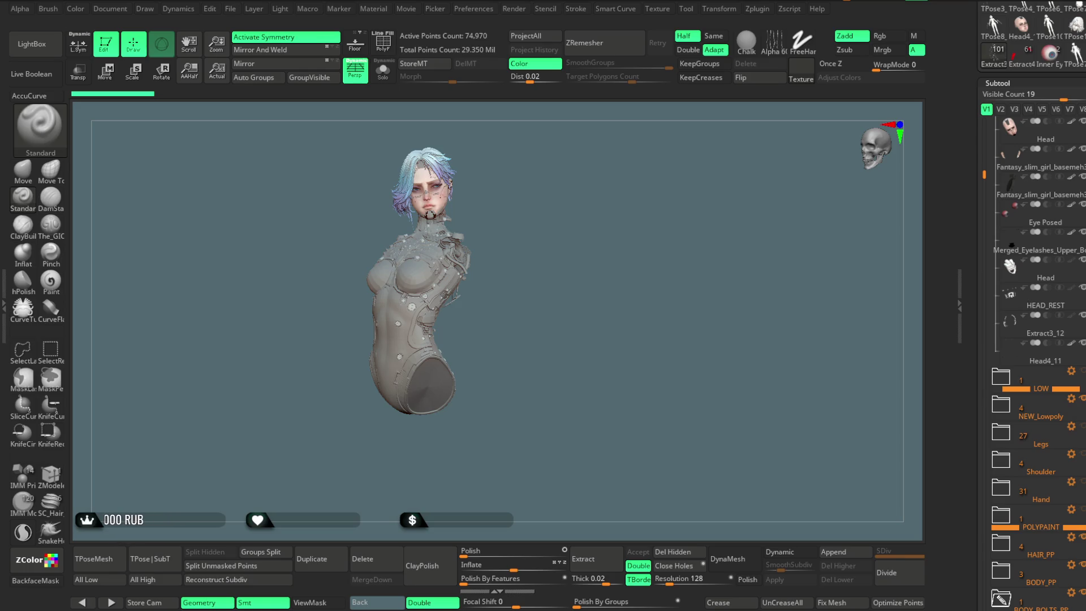
pyautogui.moveTo(588, 266)
pyautogui.mouseDown()
pyautogui.moveTo(562, 259)
pyautogui.moveTo(551, 233)
pyautogui.mouseUp()
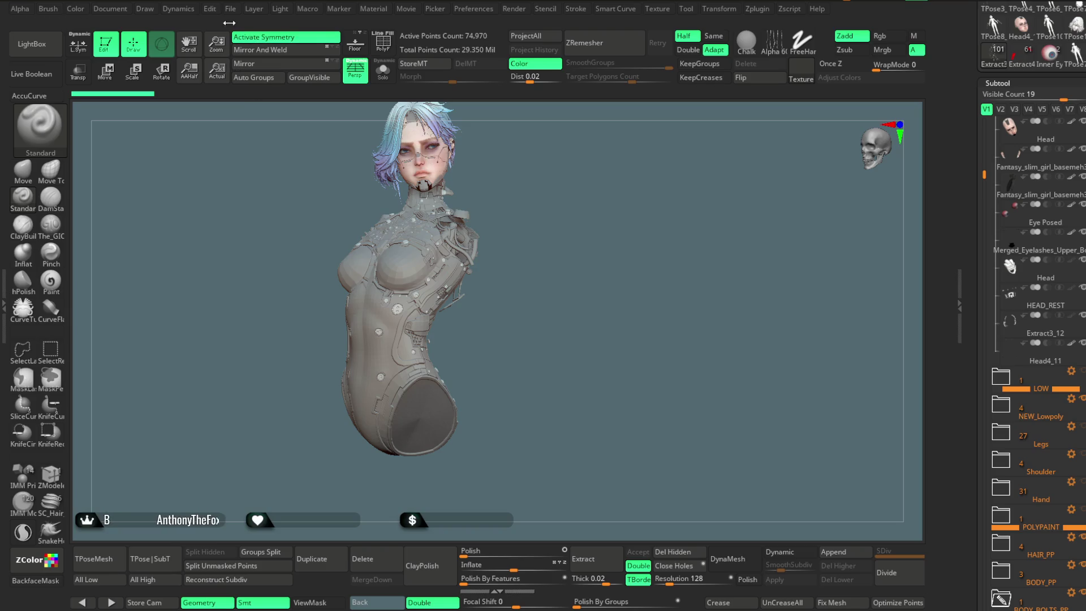
# Save the project with Ctrl+S and collapse the HEAD folder in the Subtool list
pyautogui.click(231, 8)
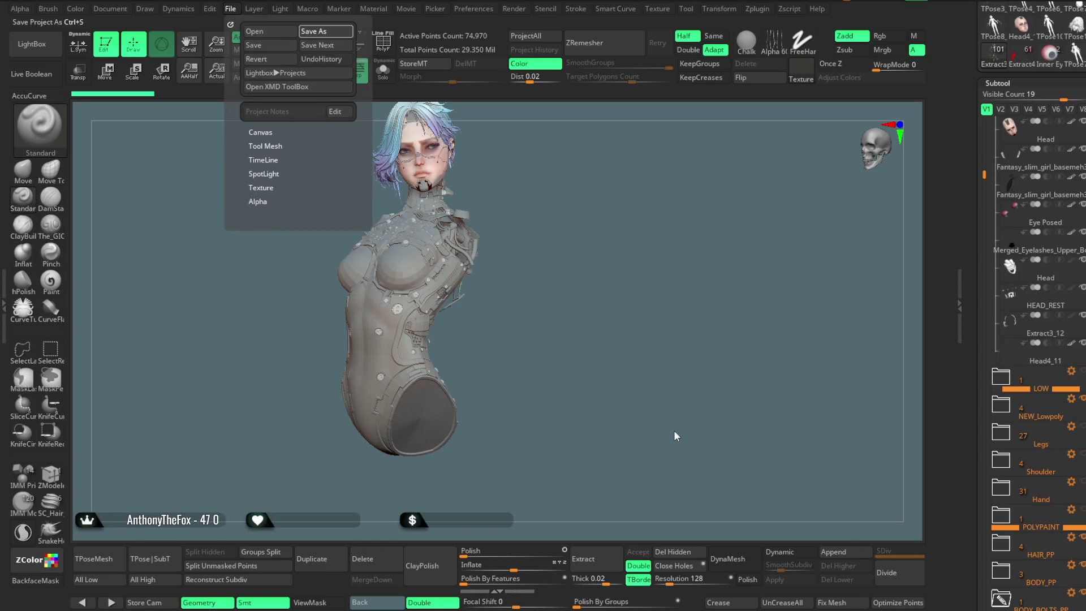
pyautogui.hotkey('ctrl', 's')
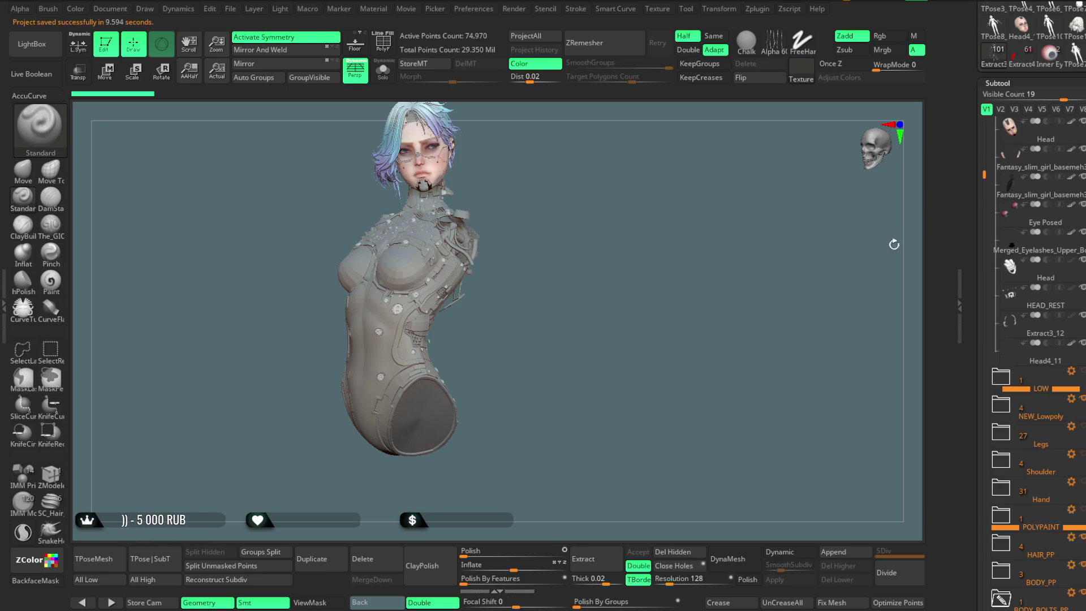
pyautogui.moveTo(984, 174); pyautogui.dragTo(992, 109)
pyautogui.click(998, 128)
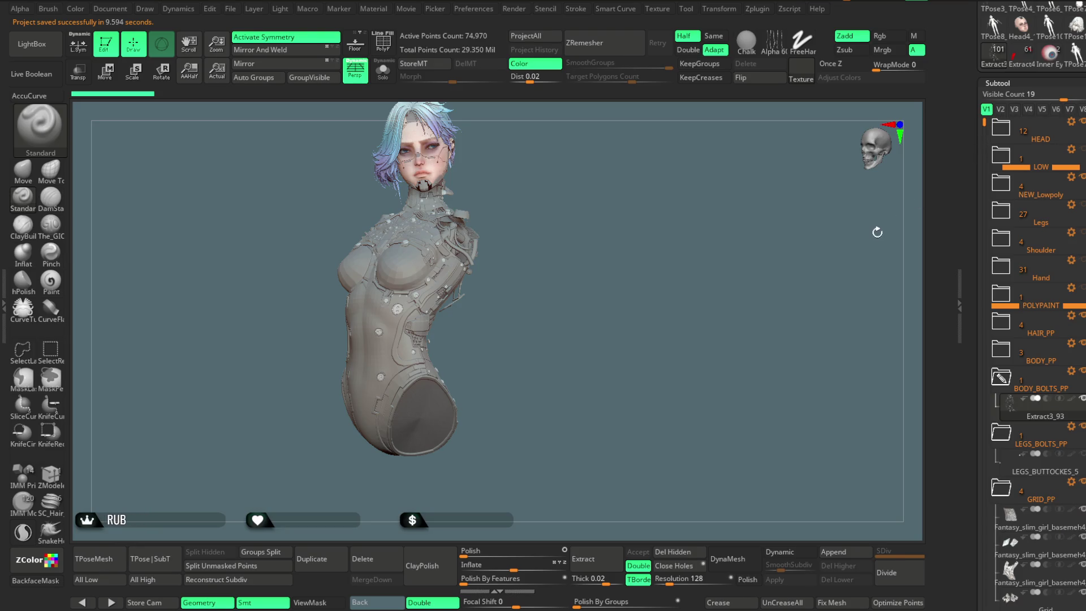
# Rename the four-subtool NEW_Lowpoly folder to 'Chest' using its Folder Actions menu
pyautogui.moveTo(1043, 158)
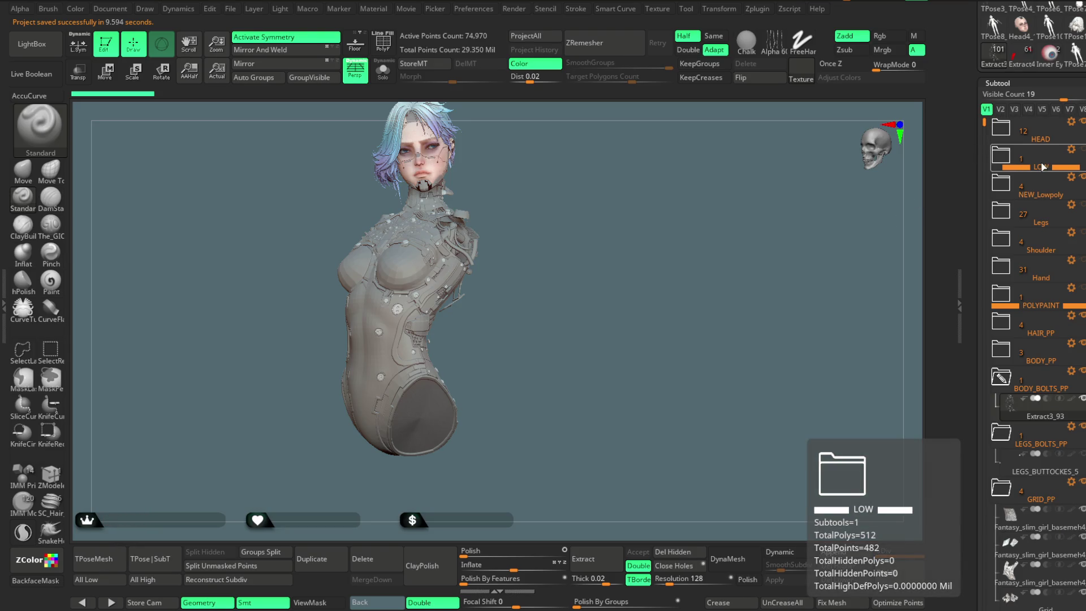
pyautogui.click(1037, 196)
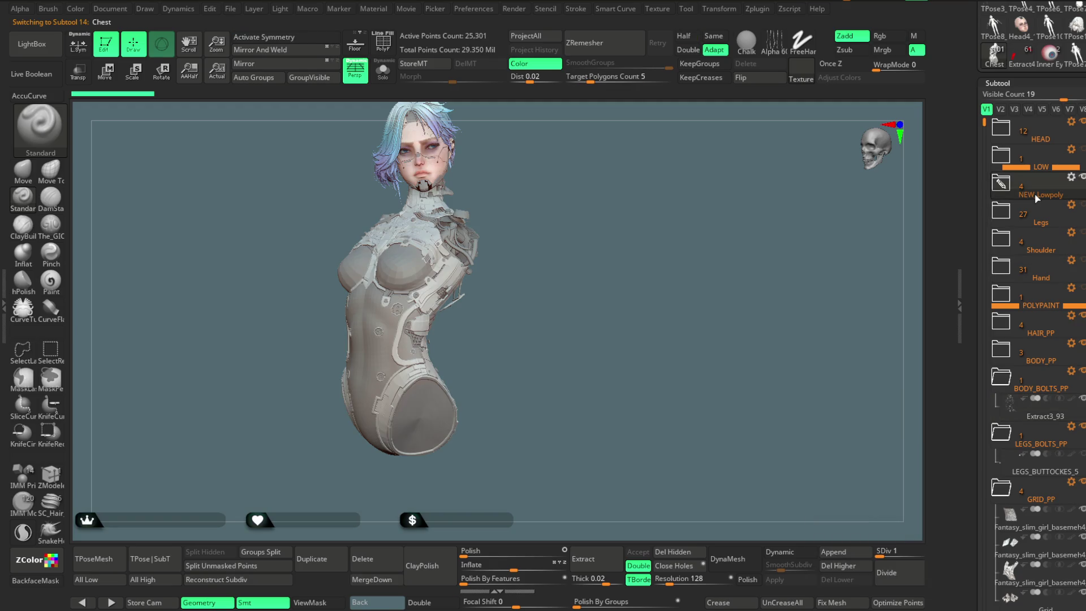
pyautogui.click(1071, 177)
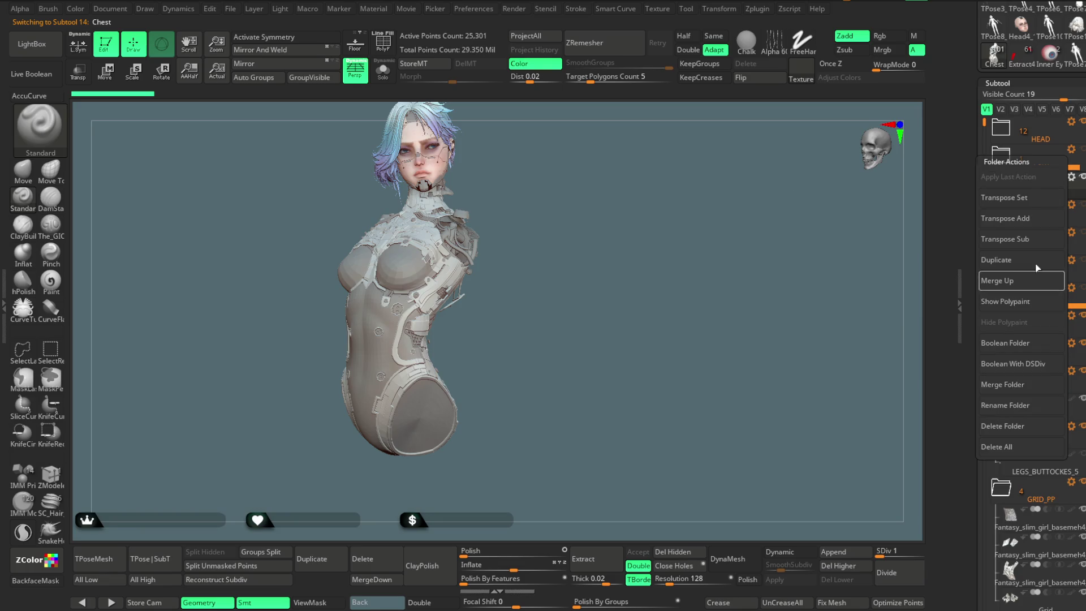
pyautogui.click(1009, 405)
pyautogui.write('Chest')
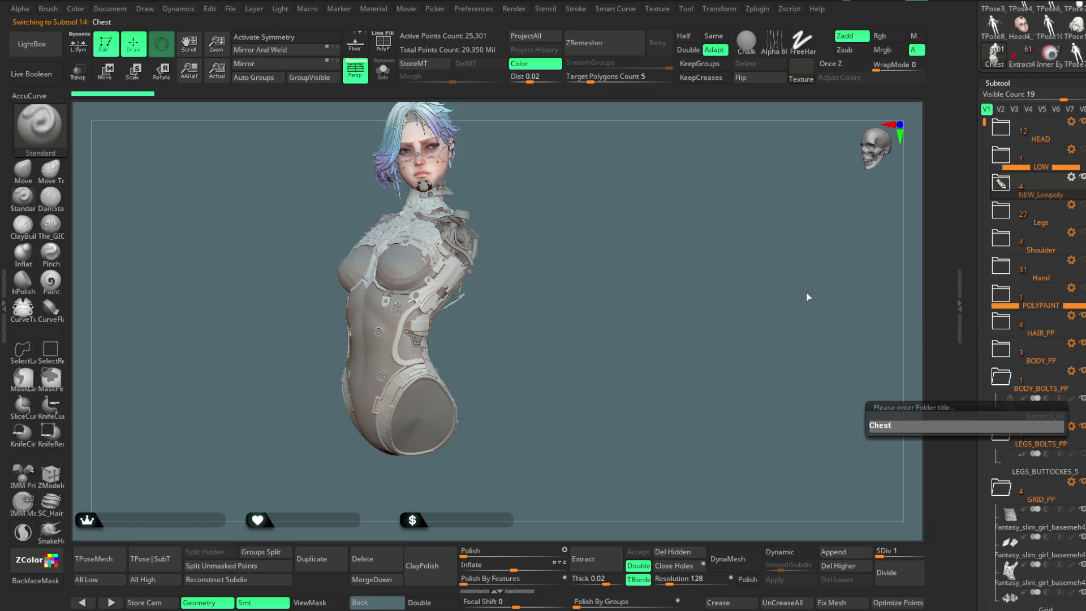
pyautogui.press('Return')
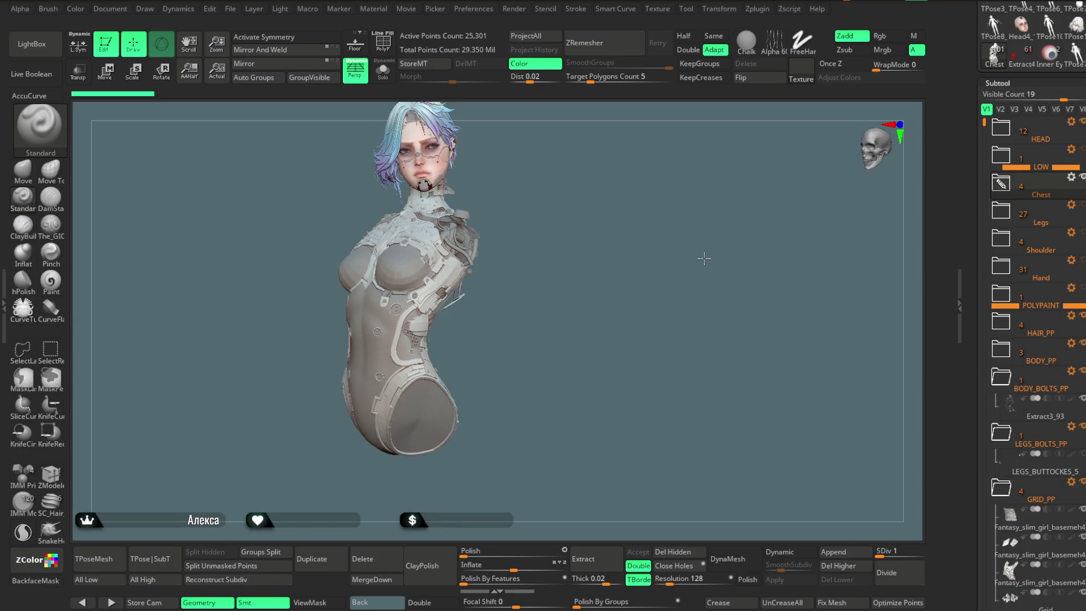
pyautogui.click(232, 9)
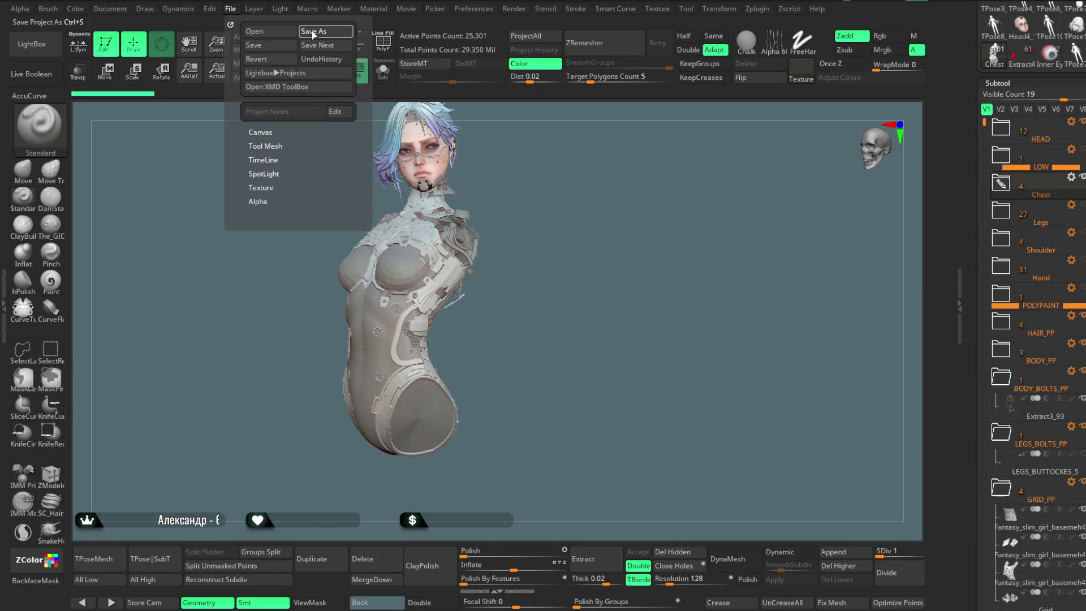
# Save the project and expand the HEAD folder to list its 12 subtools
pyautogui.hotkey('ctrl', 's')
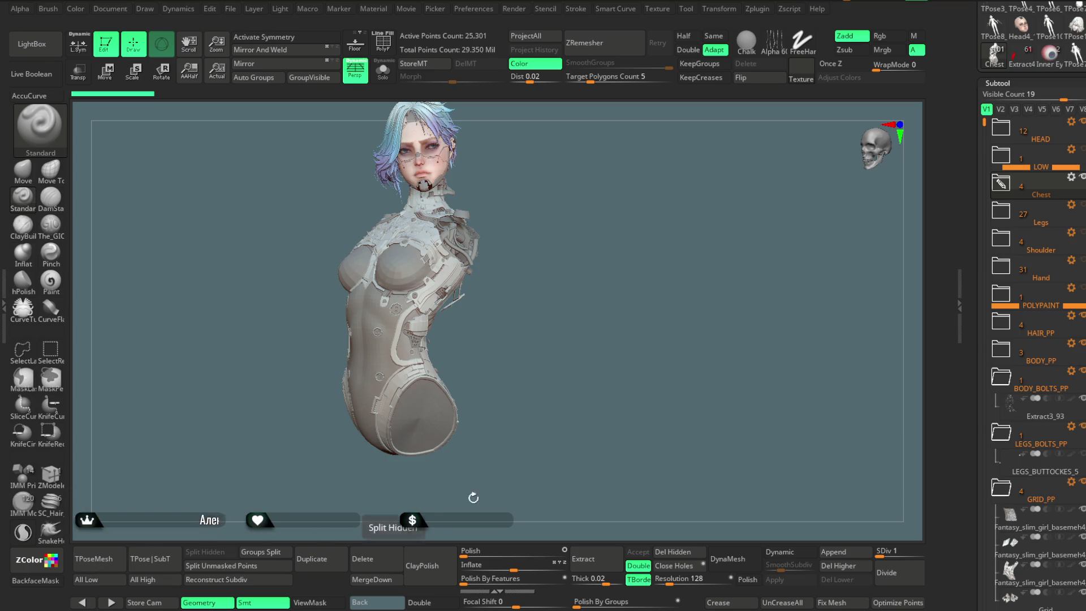
pyautogui.click(1002, 131)
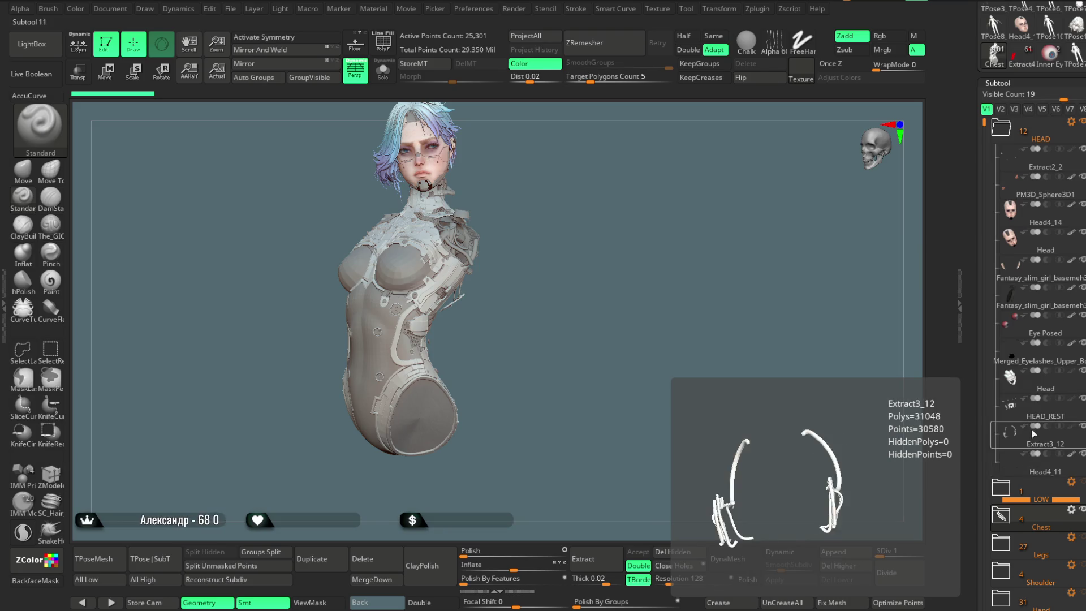
# Move the HAIR_PP folder to the top and Extract3_93 into the Chest folder
pyautogui.click(1009, 135)
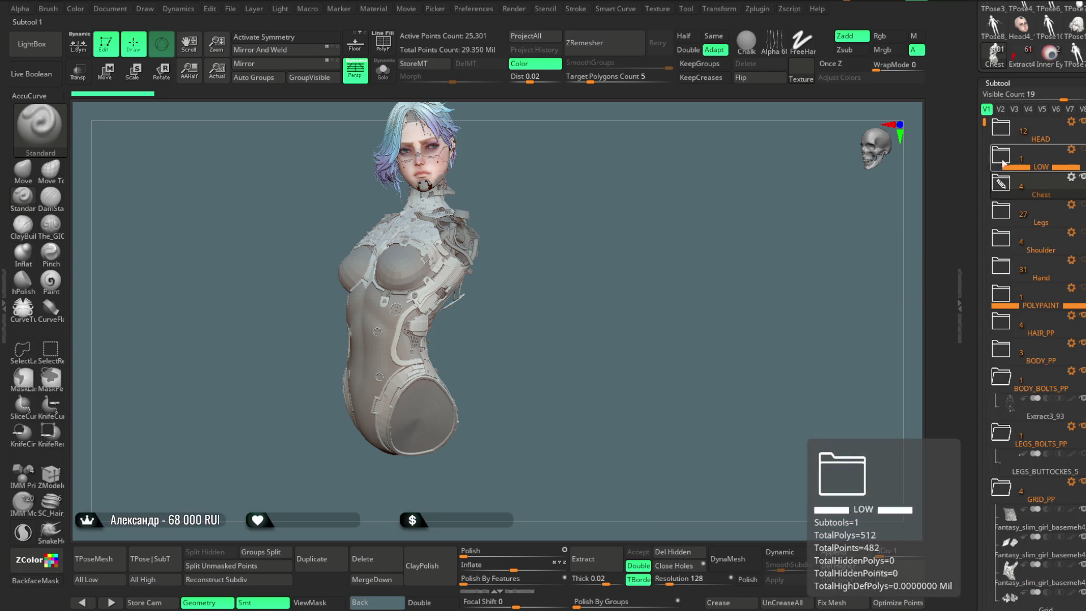
pyautogui.click(1003, 188)
pyautogui.click(1006, 192)
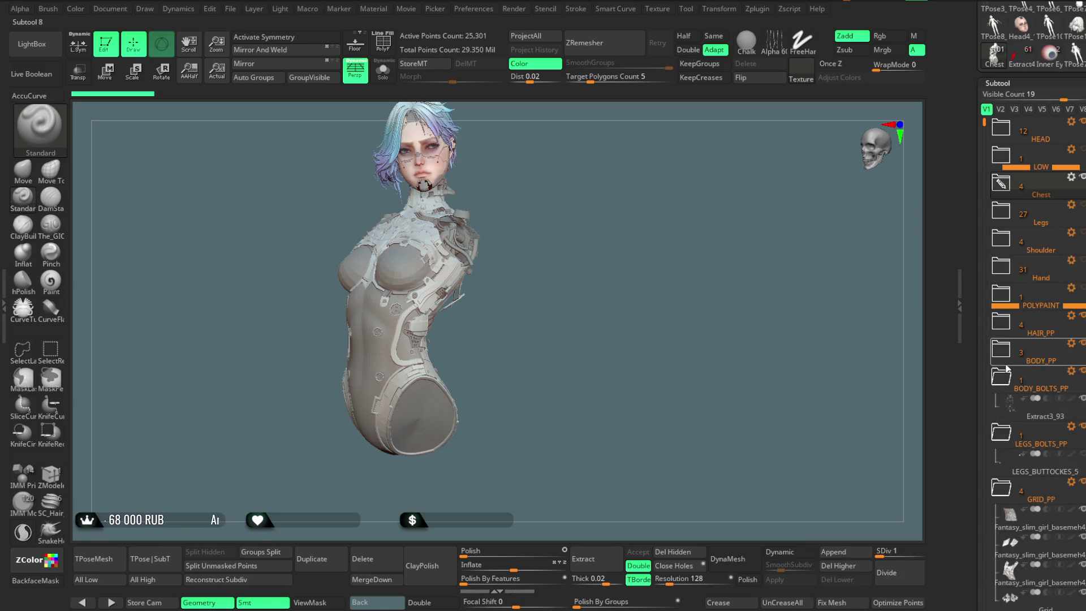
pyautogui.moveTo(1035, 334)
pyautogui.moveTo(1036, 334); pyautogui.dragTo(1040, 135)
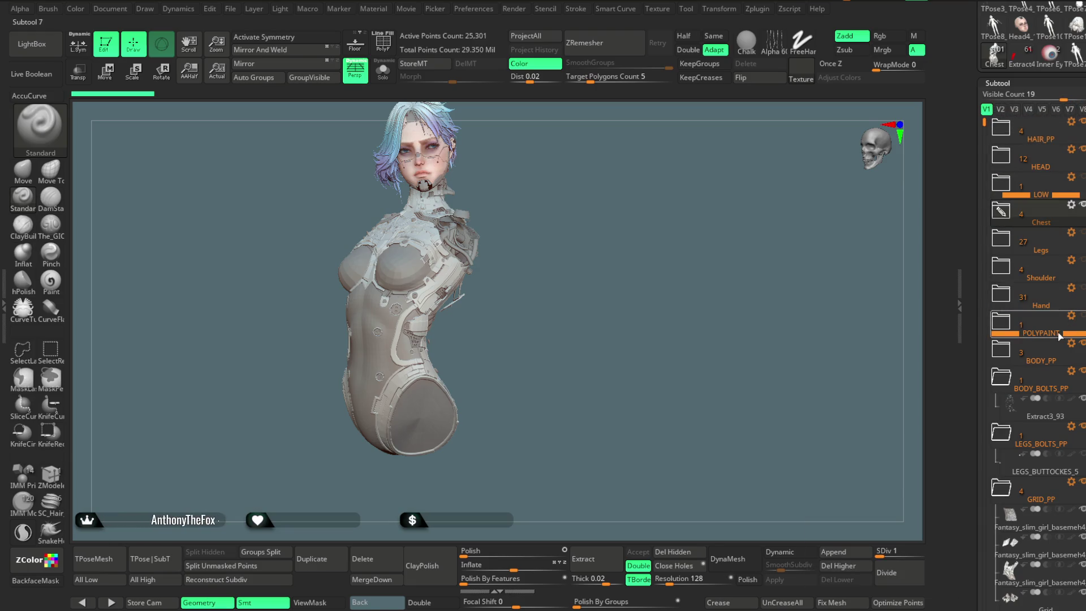
pyautogui.moveTo(1034, 418)
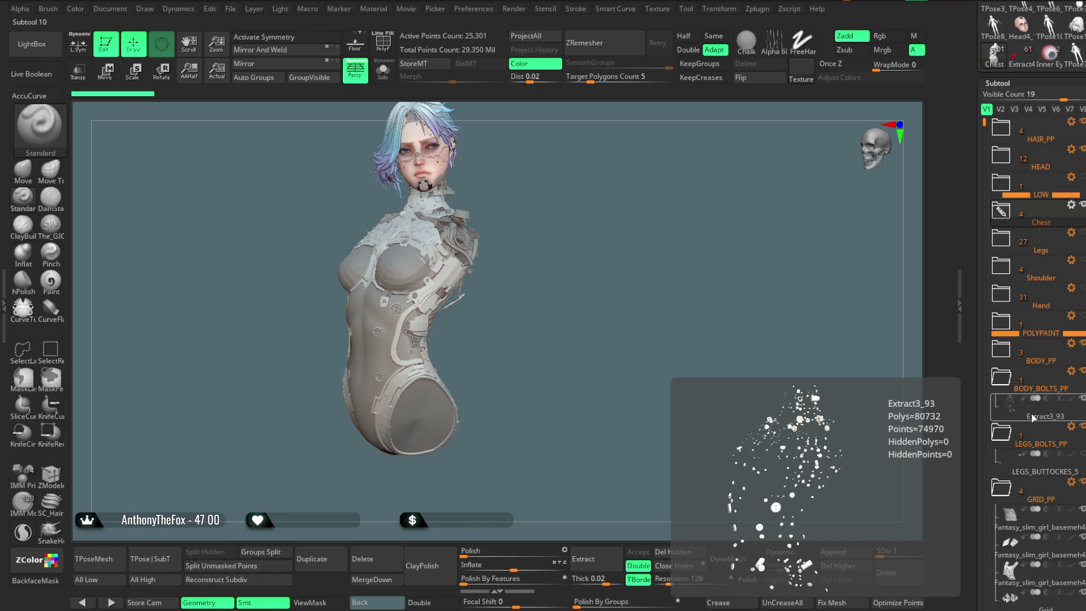
pyautogui.moveTo(1033, 418); pyautogui.dragTo(1012, 212)
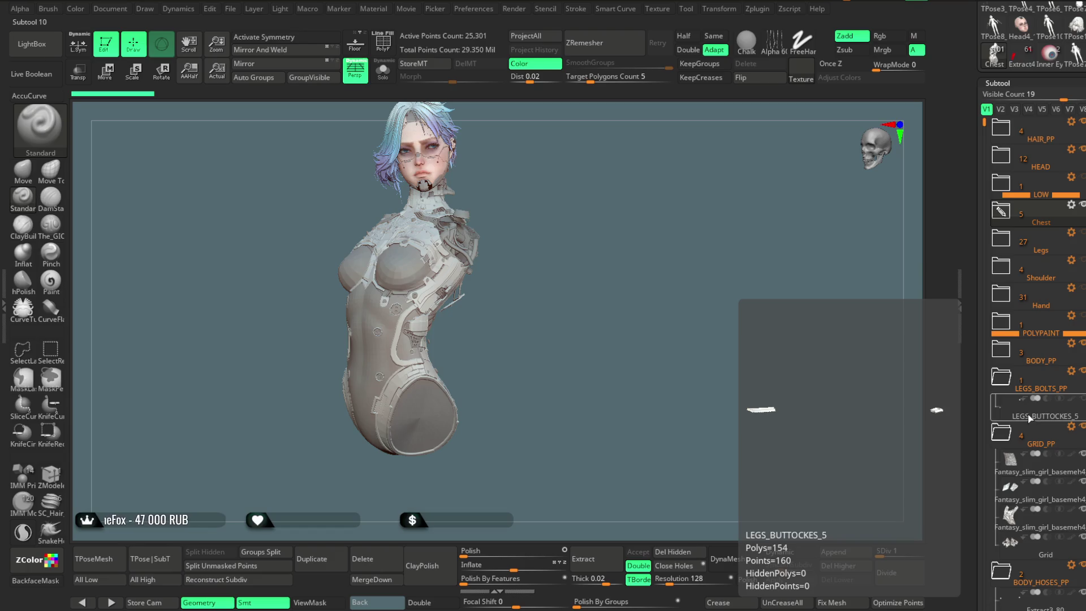
# Move the LEGS_BUTTOCKES_5 subtool into the Legs folder
pyautogui.click(1030, 422)
pyautogui.moveTo(650, 384)
pyautogui.mouseDown()
pyautogui.moveTo(533, 385)
pyautogui.moveTo(575, 281)
pyautogui.mouseUp()
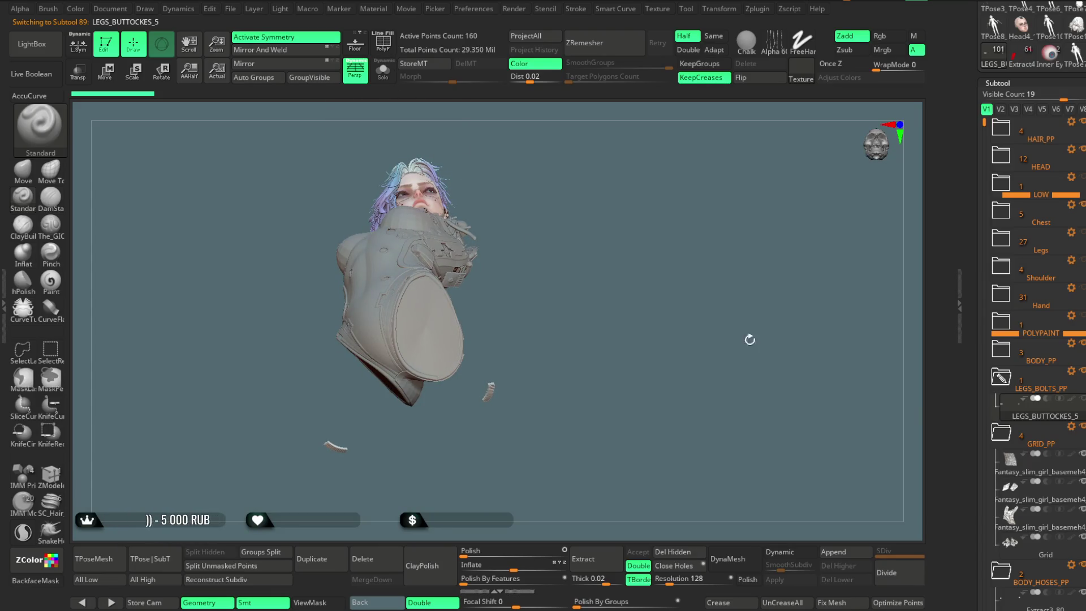
pyautogui.moveTo(1047, 420)
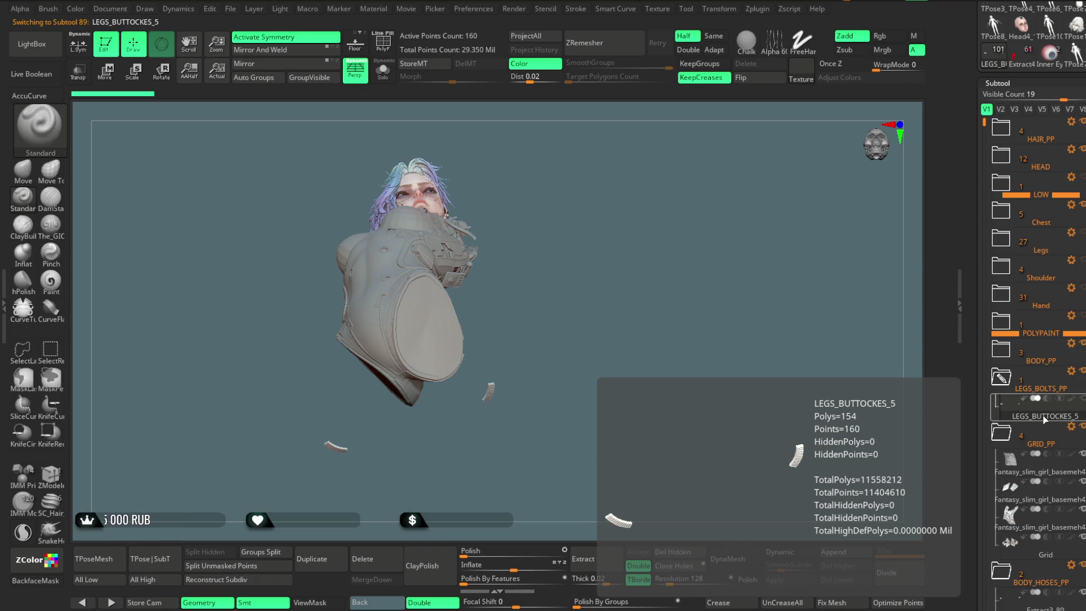
pyautogui.moveTo(1045, 420); pyautogui.dragTo(1042, 259)
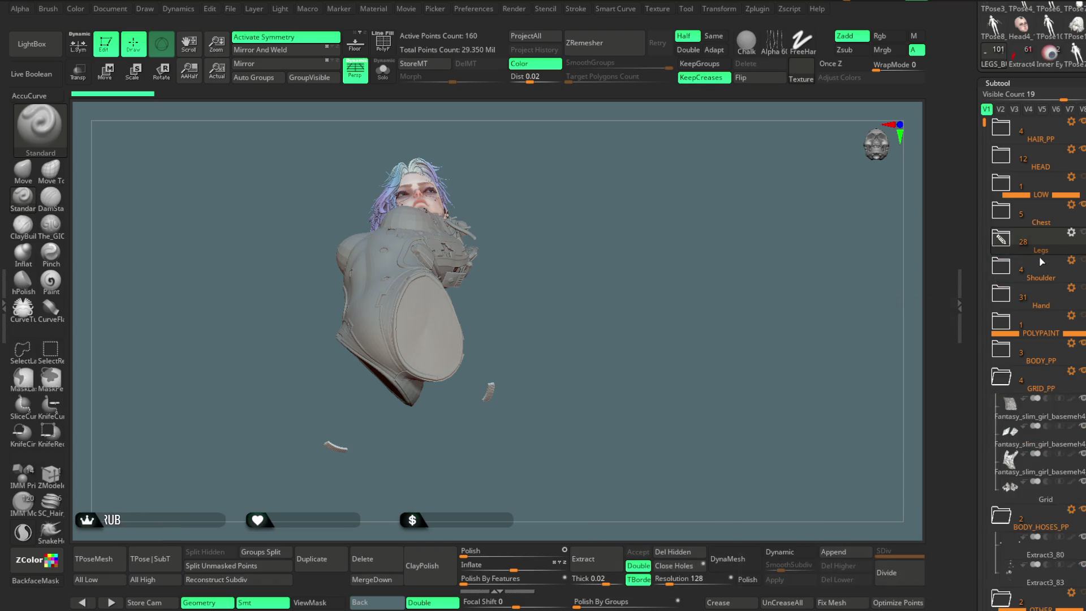
pyautogui.moveTo(1053, 421)
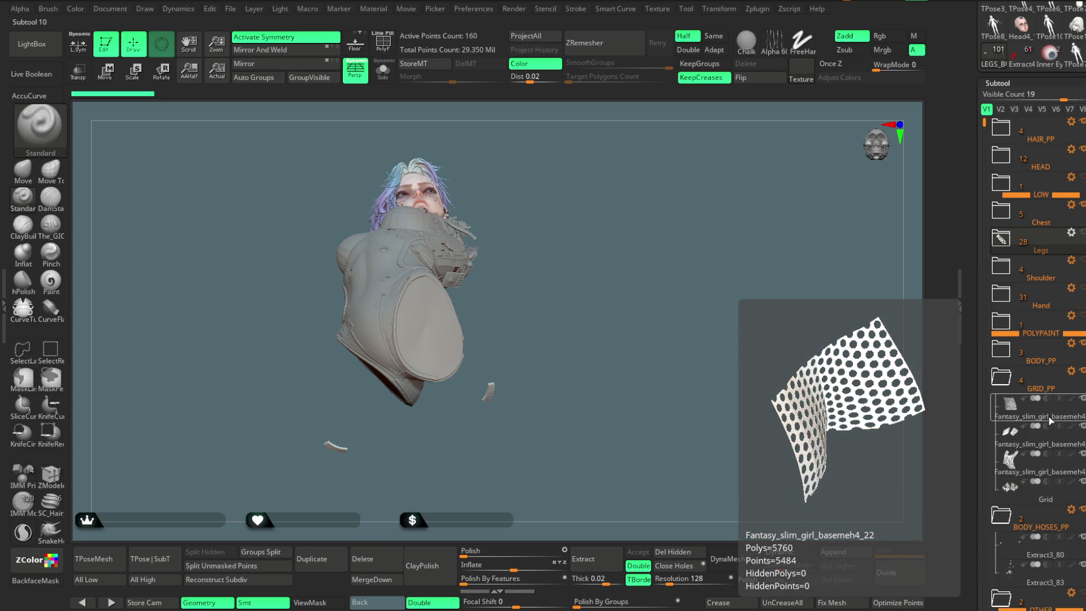
pyautogui.moveTo(656, 407)
pyautogui.mouseDown()
pyautogui.moveTo(649, 353)
pyautogui.moveTo(565, 345)
pyautogui.mouseUp()
# Move Fantasy_slim_girl_basemeh4 subtools 22, 19 and 23 into the Chest folder
pyautogui.click(1035, 421)
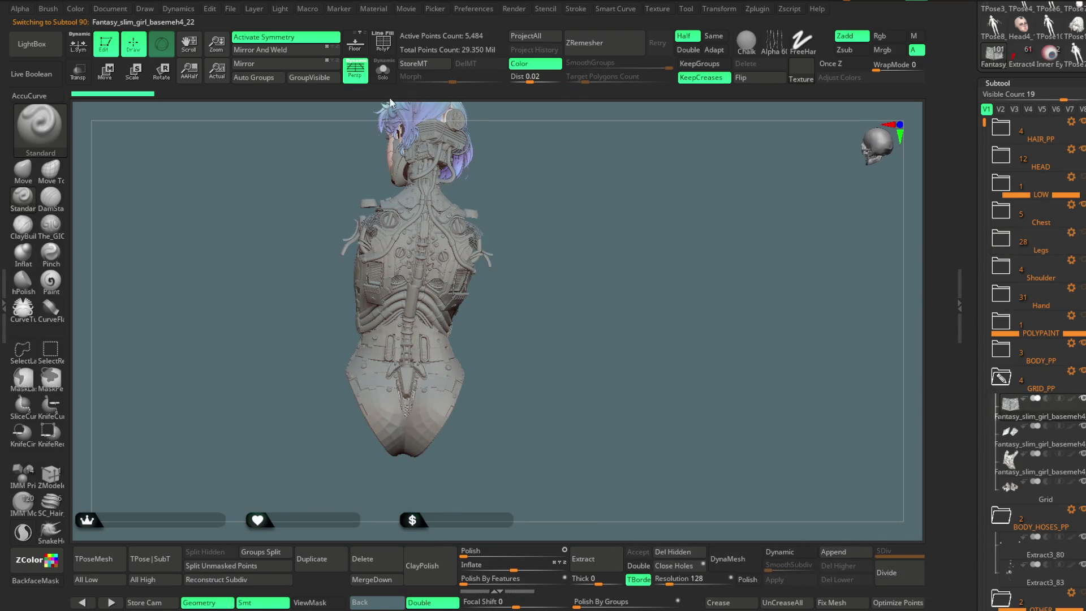
pyautogui.click(383, 42)
pyautogui.moveTo(1032, 412); pyautogui.dragTo(1021, 226)
pyautogui.click(1029, 413)
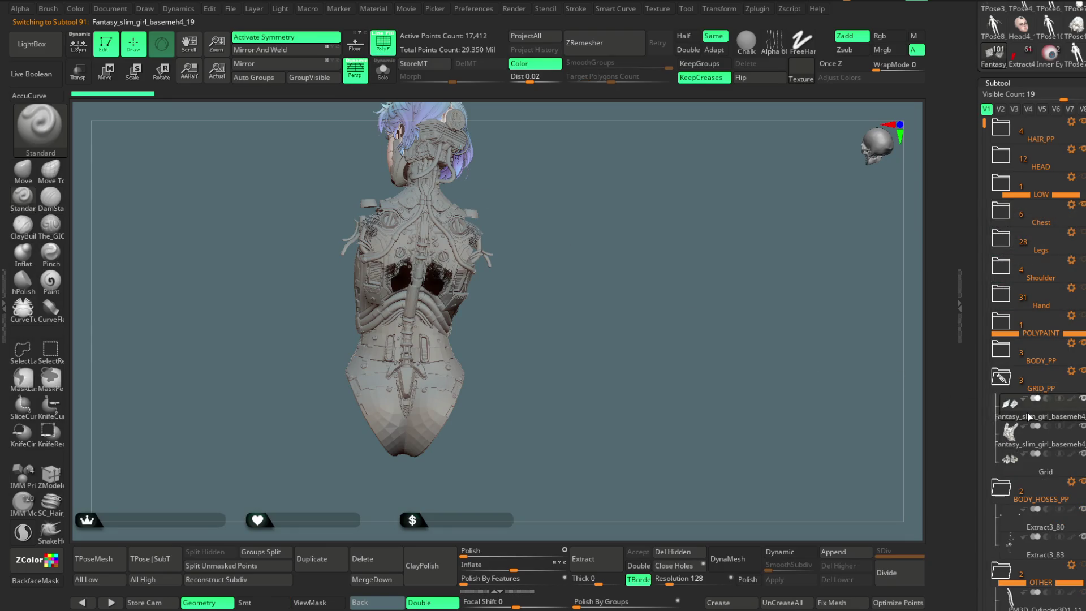
pyautogui.moveTo(1029, 413); pyautogui.dragTo(1021, 226)
pyautogui.click(1035, 405)
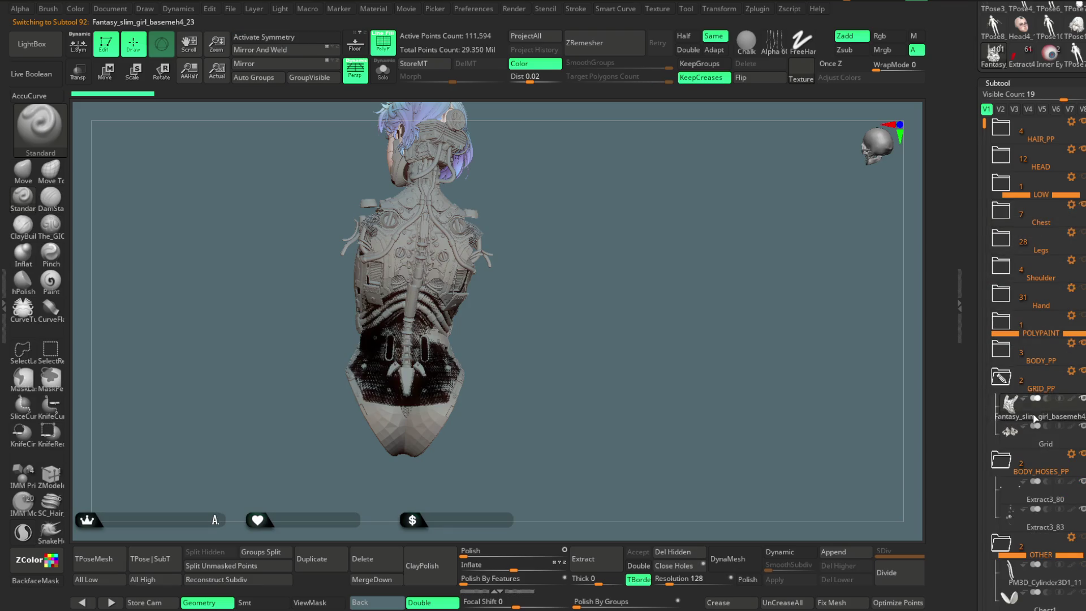
pyautogui.moveTo(1035, 404); pyautogui.dragTo(1041, 226)
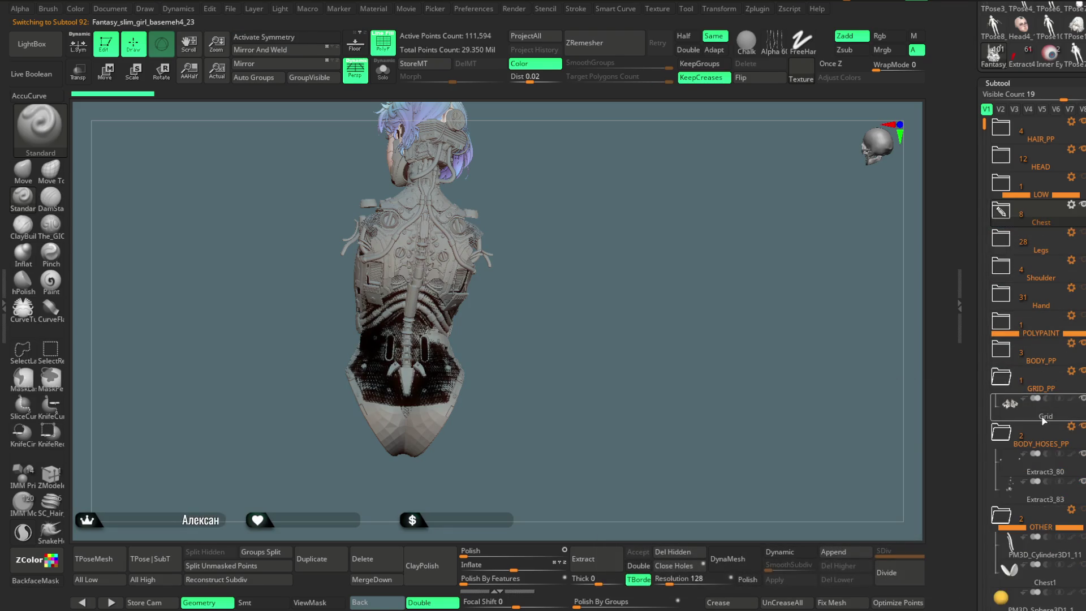
# Move the Grid, Extract3_80 and Extract3_83 subtools into the Chest folder
pyautogui.click(1041, 418)
pyautogui.moveTo(1040, 421); pyautogui.dragTo(1026, 226)
pyautogui.click(1027, 415)
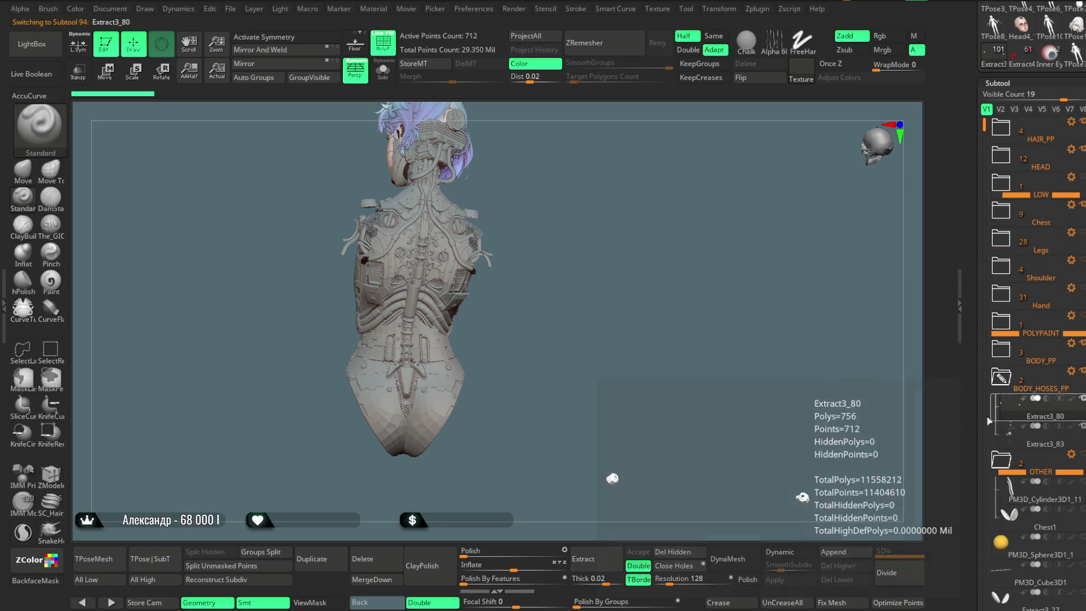
pyautogui.moveTo(1026, 416); pyautogui.dragTo(1026, 226)
pyautogui.click(1033, 422)
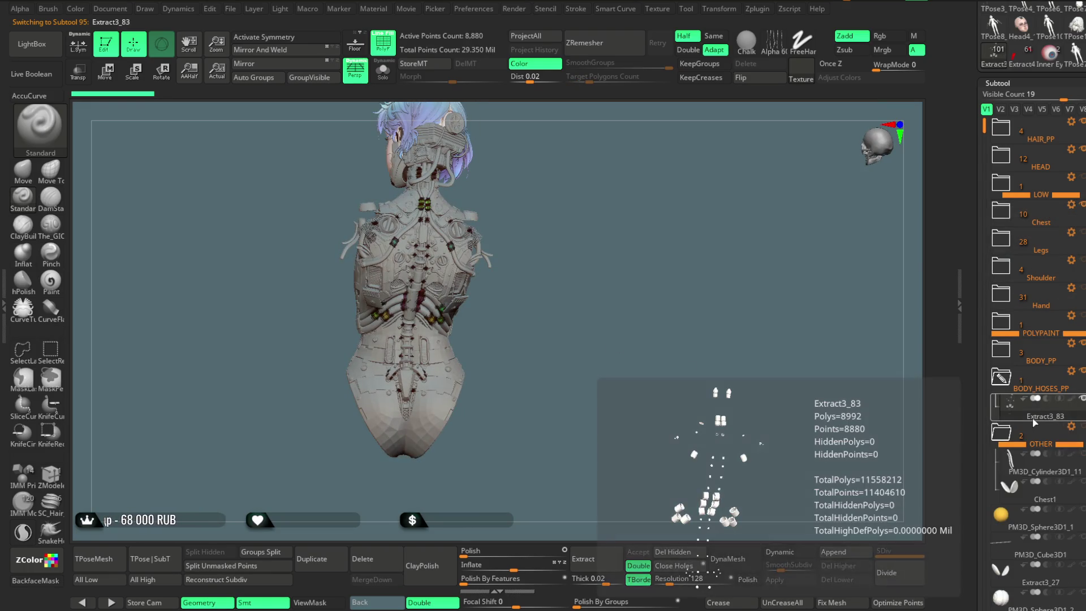
pyautogui.moveTo(1033, 421); pyautogui.dragTo(1031, 226)
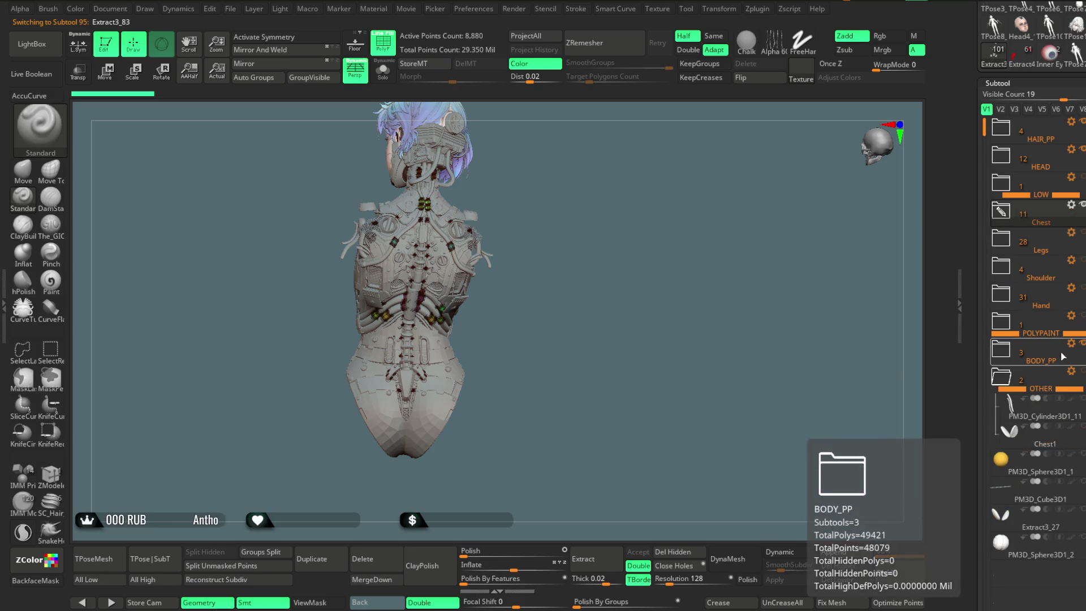
# Move the BODY_PP subtools, including PP_FLAPS and BODY_SUPPORT_PP, into the Chest folder
pyautogui.click(1003, 358)
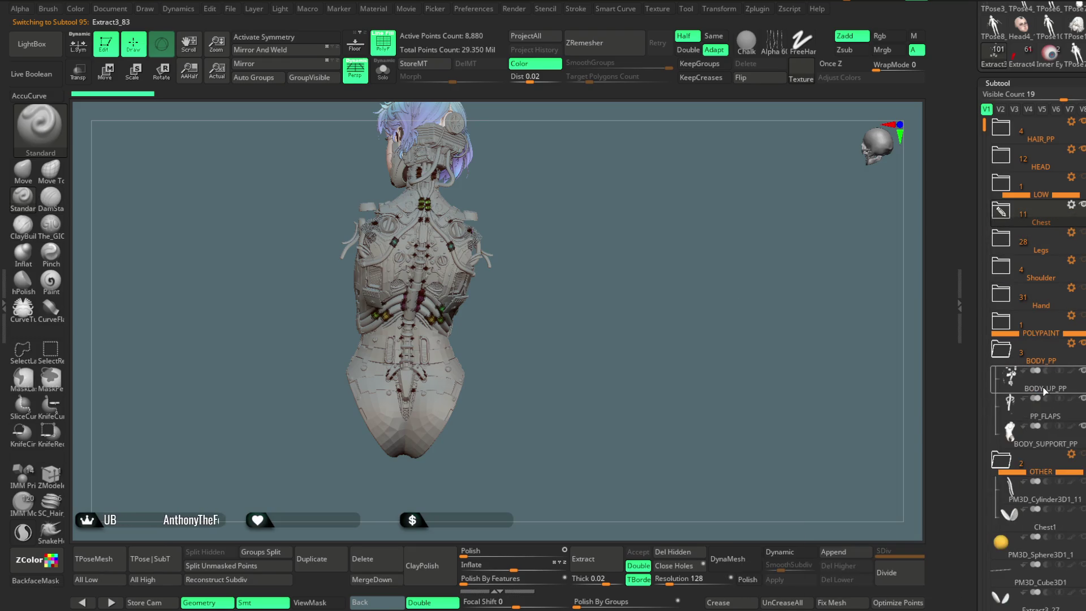
pyautogui.moveTo(1034, 374); pyautogui.dragTo(1035, 225)
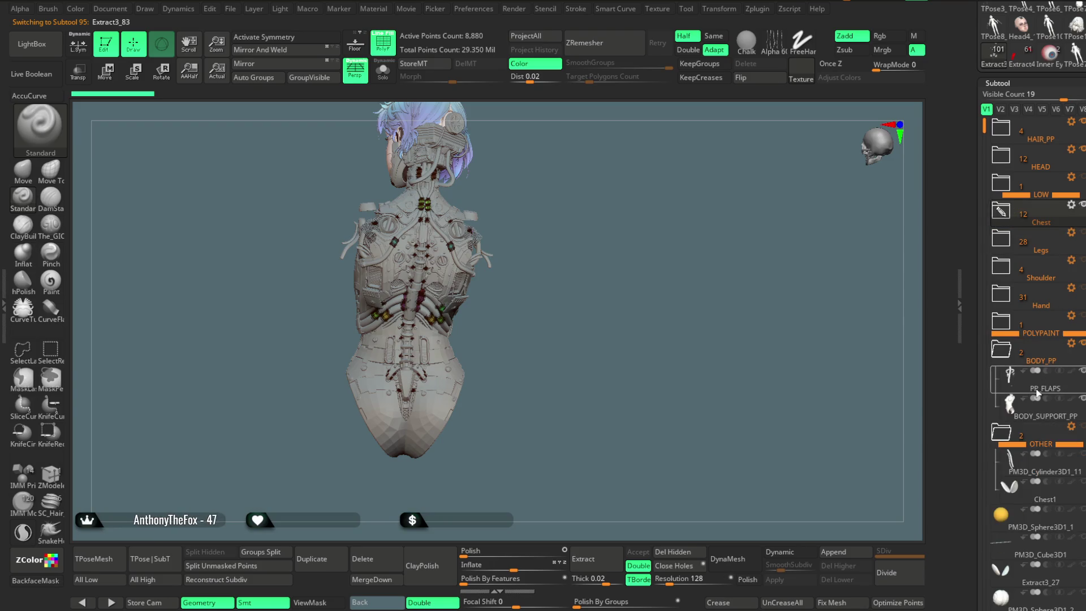
pyautogui.moveTo(1036, 389); pyautogui.dragTo(1035, 222)
pyautogui.moveTo(1026, 388)
pyautogui.mouseDown()
pyautogui.moveTo(1030, 271)
pyautogui.moveTo(1018, 225)
pyautogui.mouseUp()
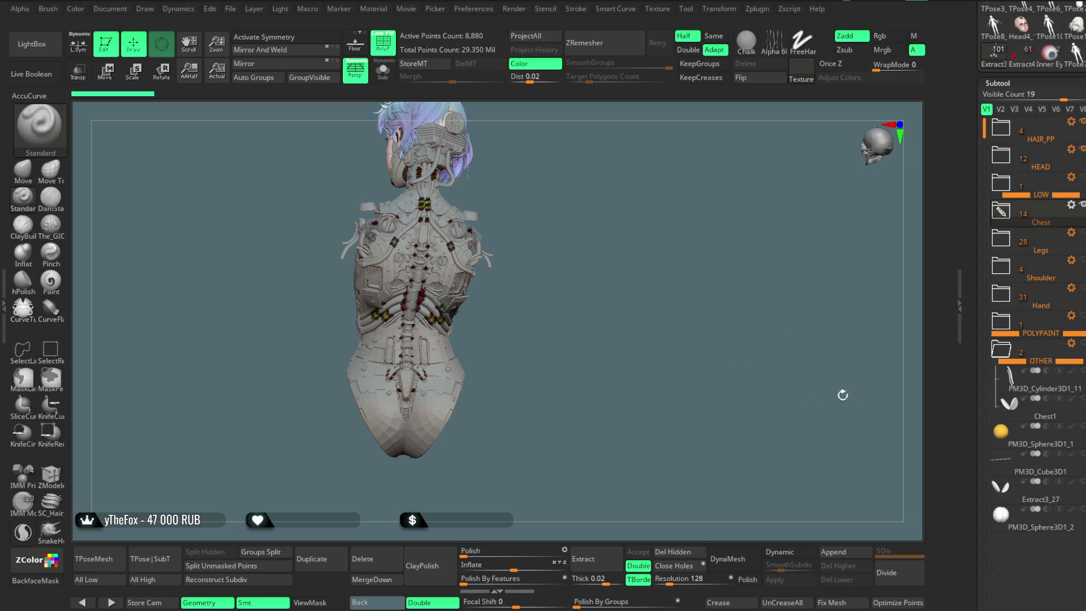
# Delete the POLYPAINT folder, collapse the OTHER folder, and turn the bust to face front
pyautogui.moveTo(1024, 353)
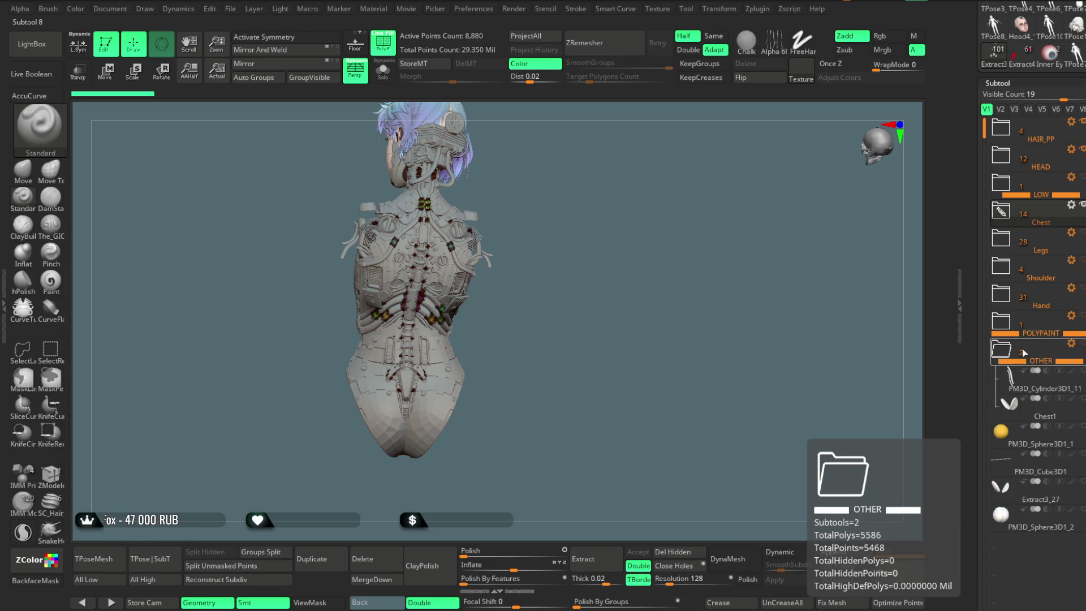
pyautogui.click(1071, 317)
pyautogui.click(995, 552)
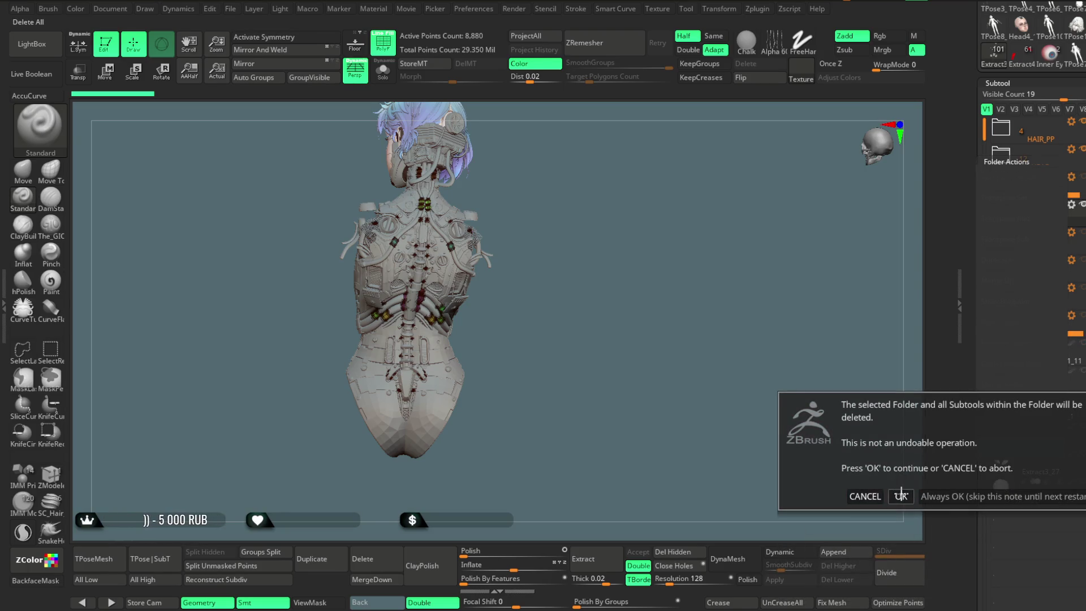
pyautogui.click(901, 496)
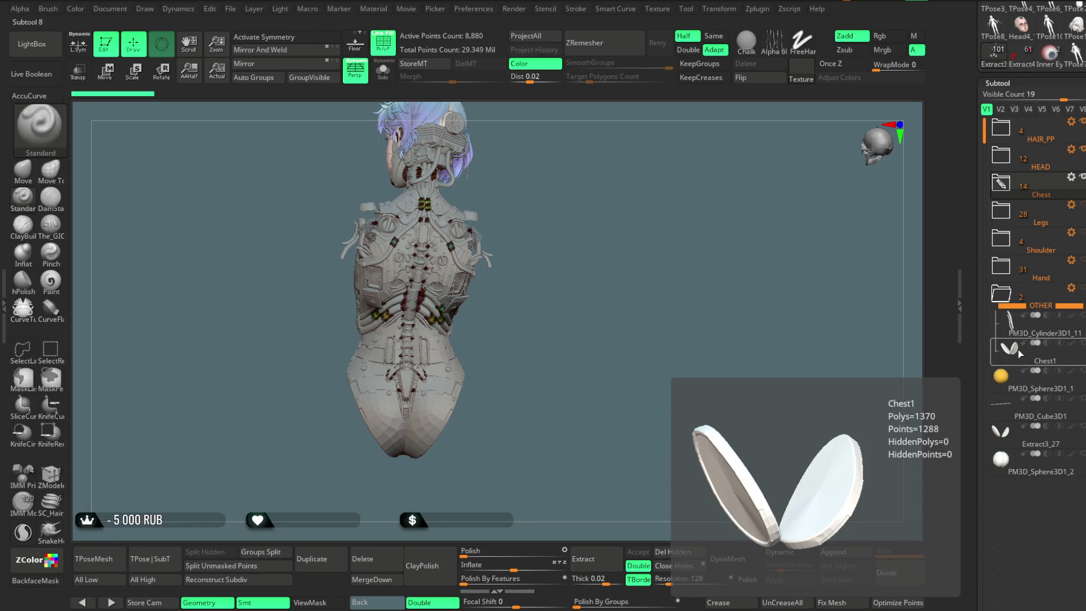
pyautogui.click(1001, 293)
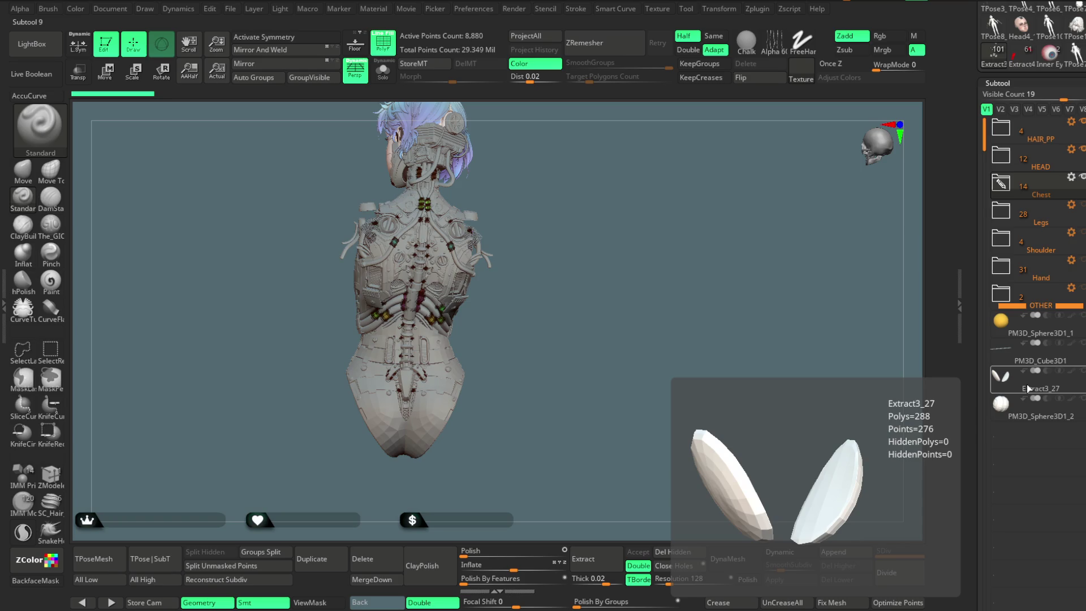
pyautogui.moveTo(616, 288)
pyautogui.mouseDown()
pyautogui.moveTo(737, 300)
pyautogui.moveTo(566, 260)
pyautogui.mouseUp()
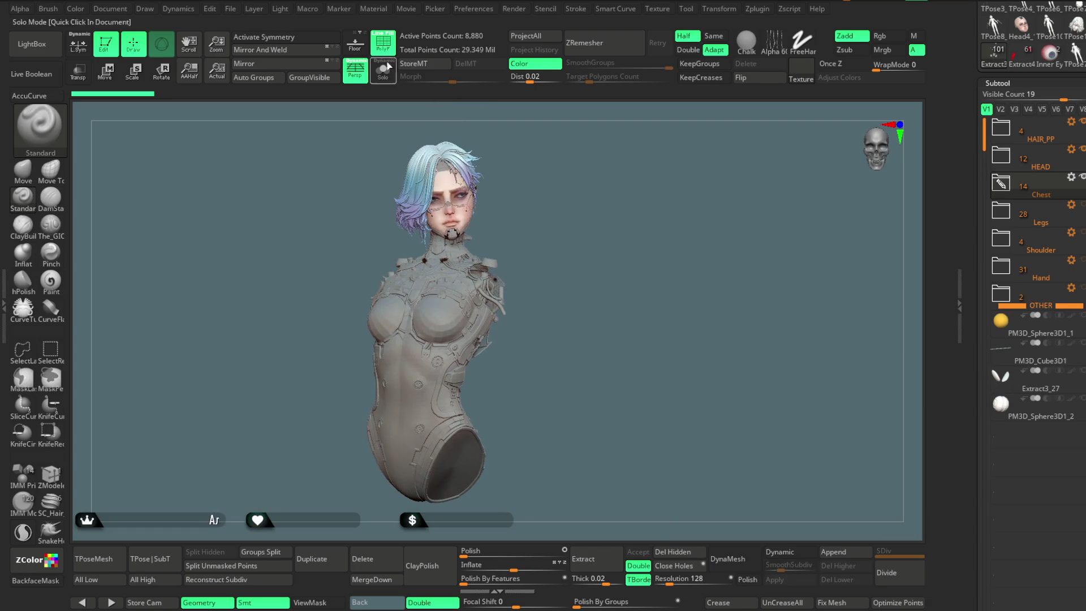
# Save the project file with the reorganised subtool folders
pyautogui.click(231, 8)
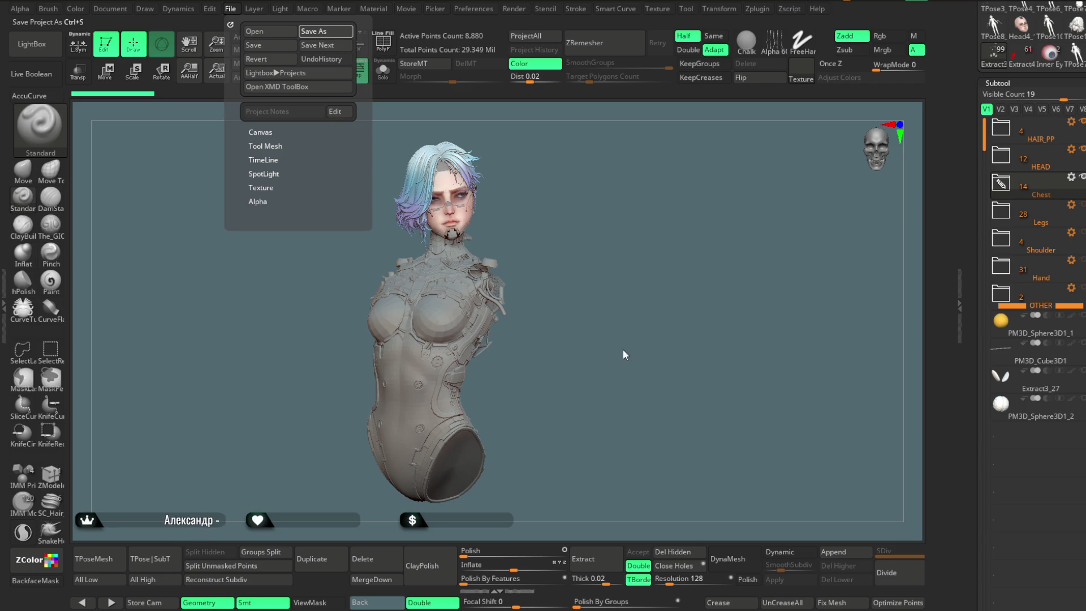
pyautogui.hotkey('ctrl', 's')
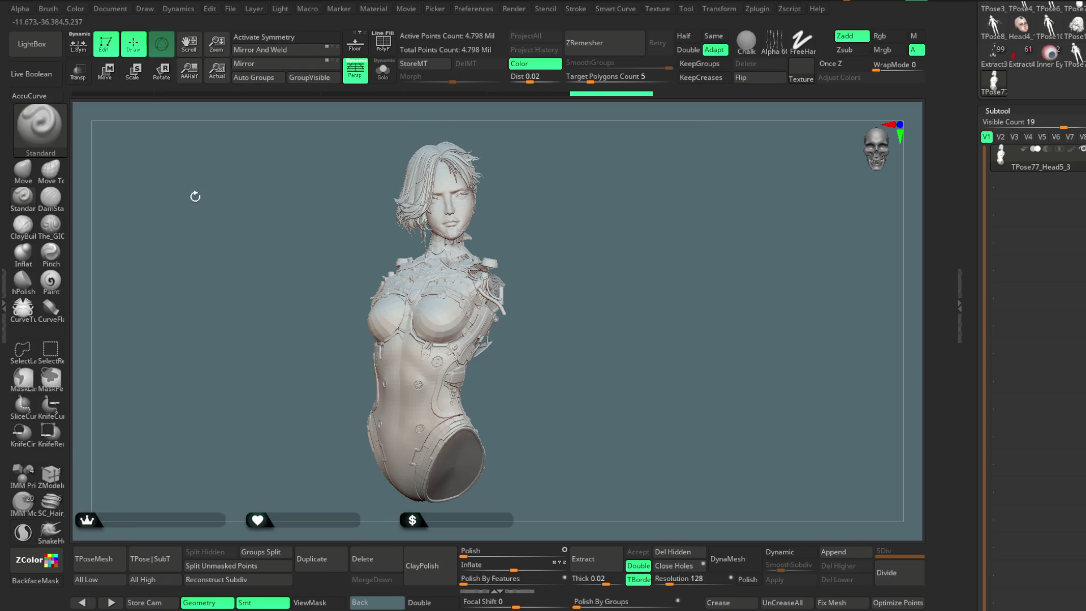
# Use ZModeler to pivot on the central chest polygon and show the move gizmo there
pyautogui.click(109, 78)
pyautogui.moveTo(593, 242)
pyautogui.mouseDown()
pyautogui.moveTo(615, 256)
pyautogui.moveTo(493, 251)
pyautogui.mouseUp()
pyautogui.press('q')
pyautogui.scroll(5, 622, 186)
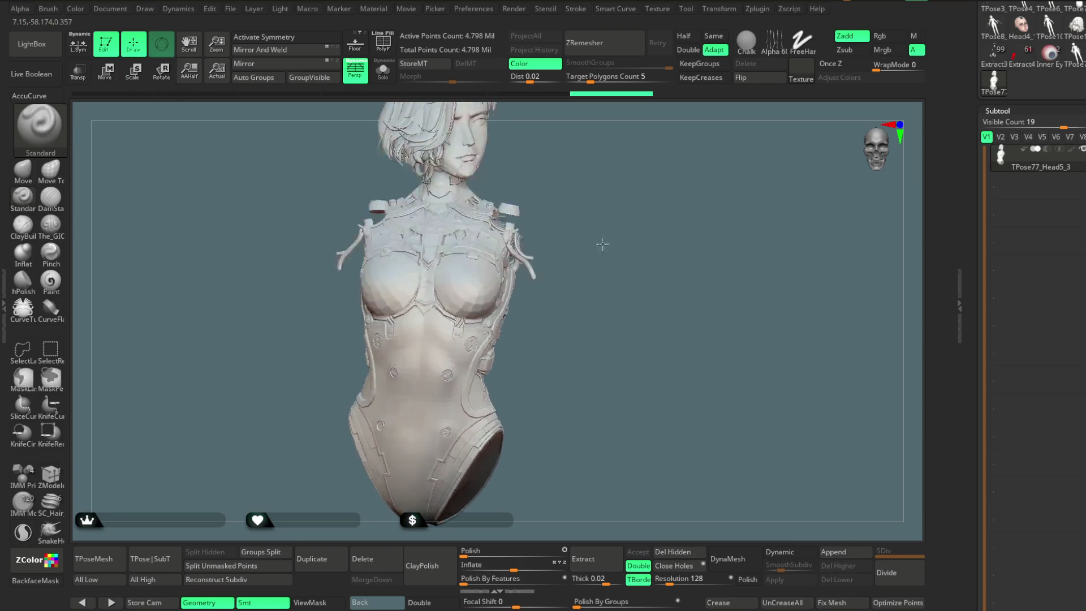
pyautogui.keyDown('alt'); pyautogui.moveTo(722, 170); pyautogui.dragTo(723, 303); pyautogui.keyUp('alt')
pyautogui.click(51, 475)
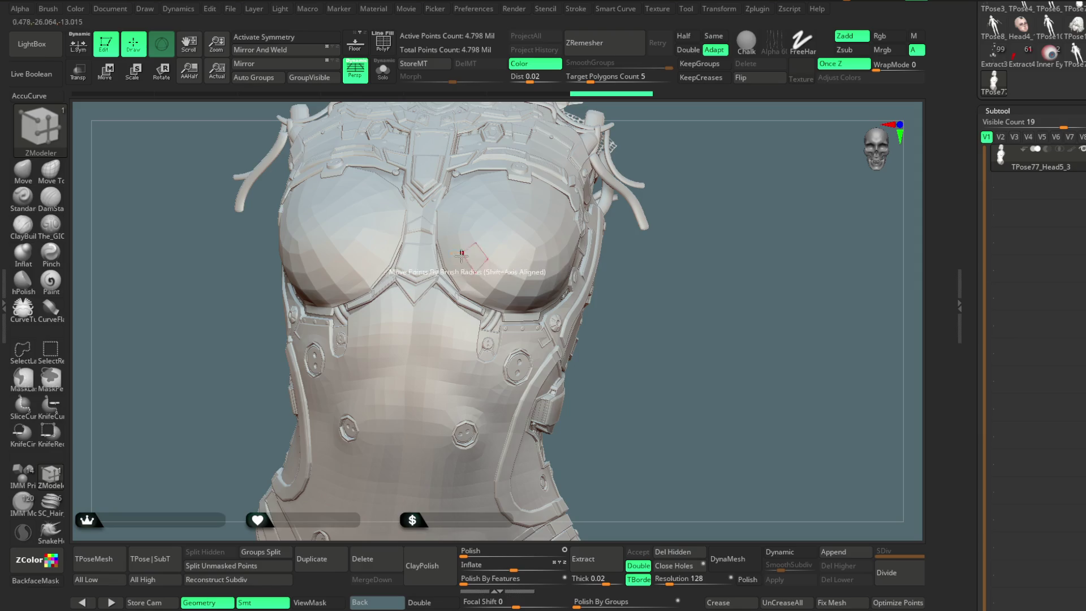
pyautogui.keyDown('alt'); pyautogui.moveTo(700, 265); pyautogui.dragTo(734, 211); pyautogui.keyUp('alt')
pyautogui.scroll(5, 734, 211)
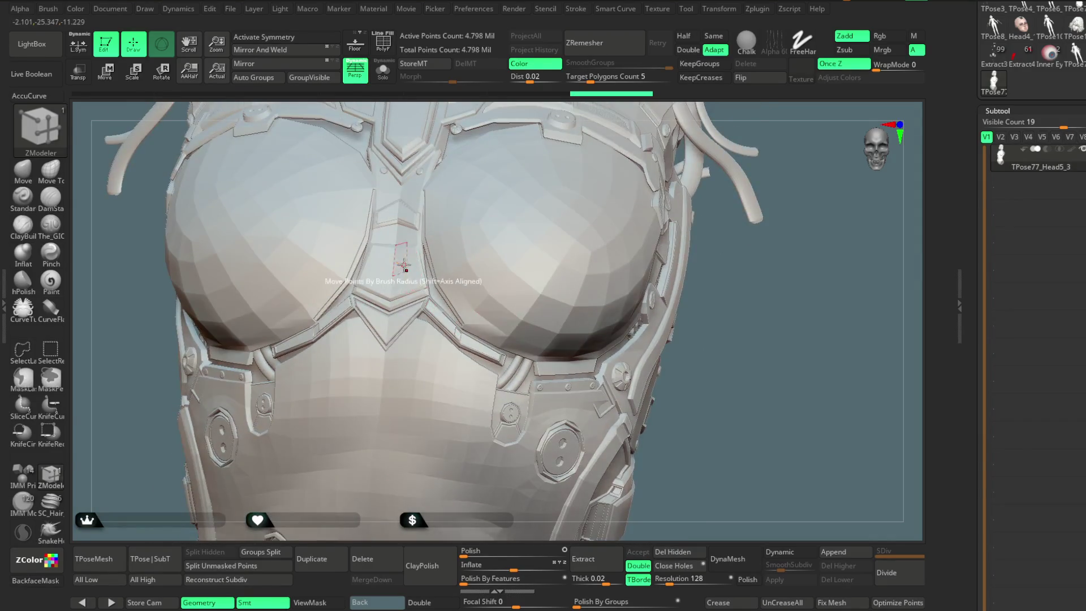
pyautogui.press('space')
pyautogui.click(650, 258)
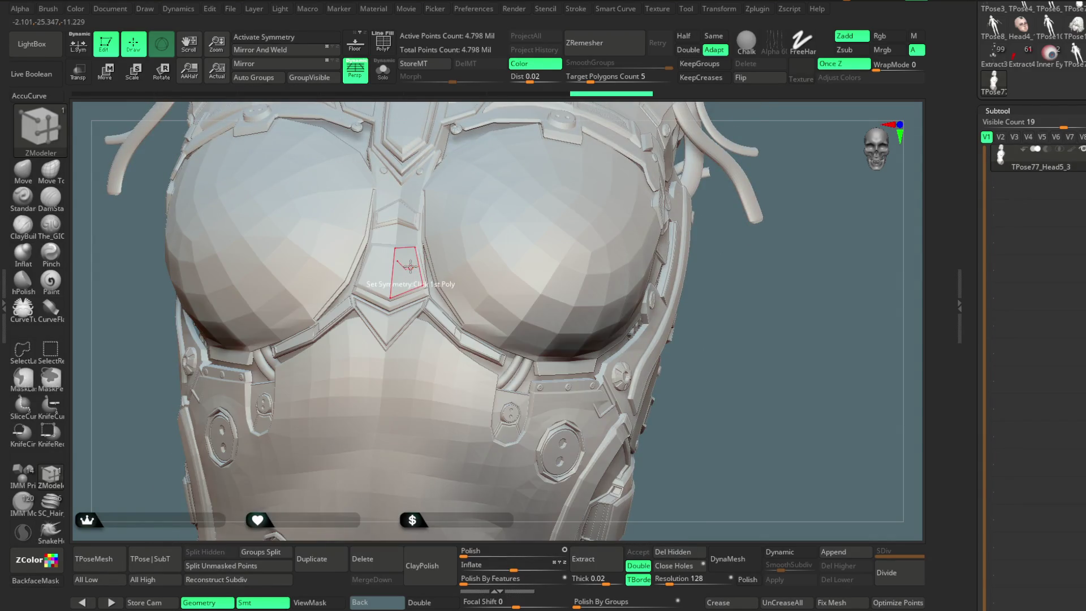
pyautogui.press('w')
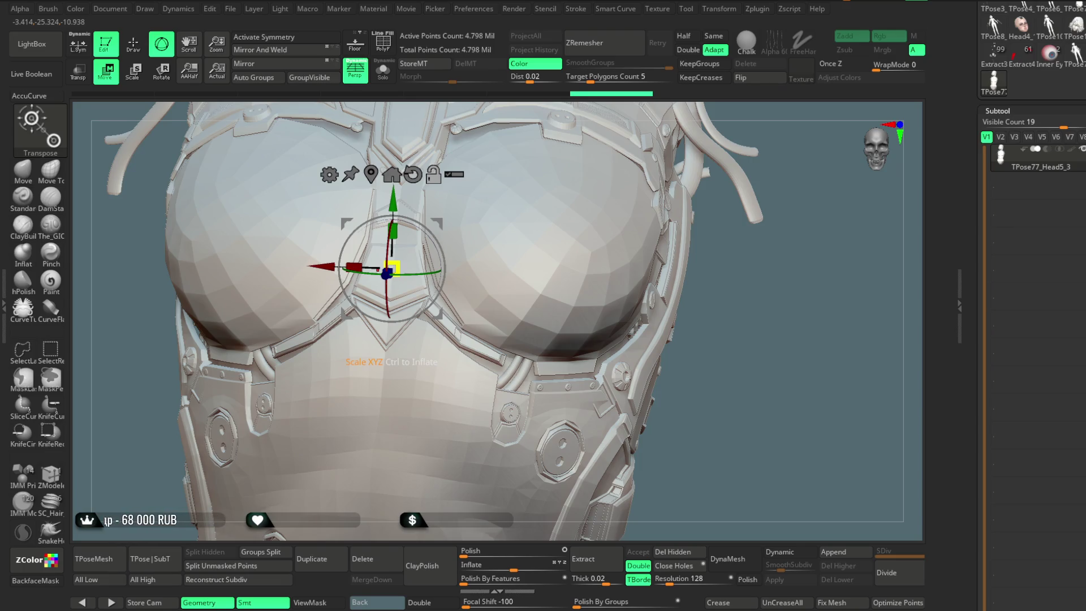
# Add a Bend Curve deformer to the bust and tilt the curve's top end
pyautogui.scroll(-5, 482, 240)
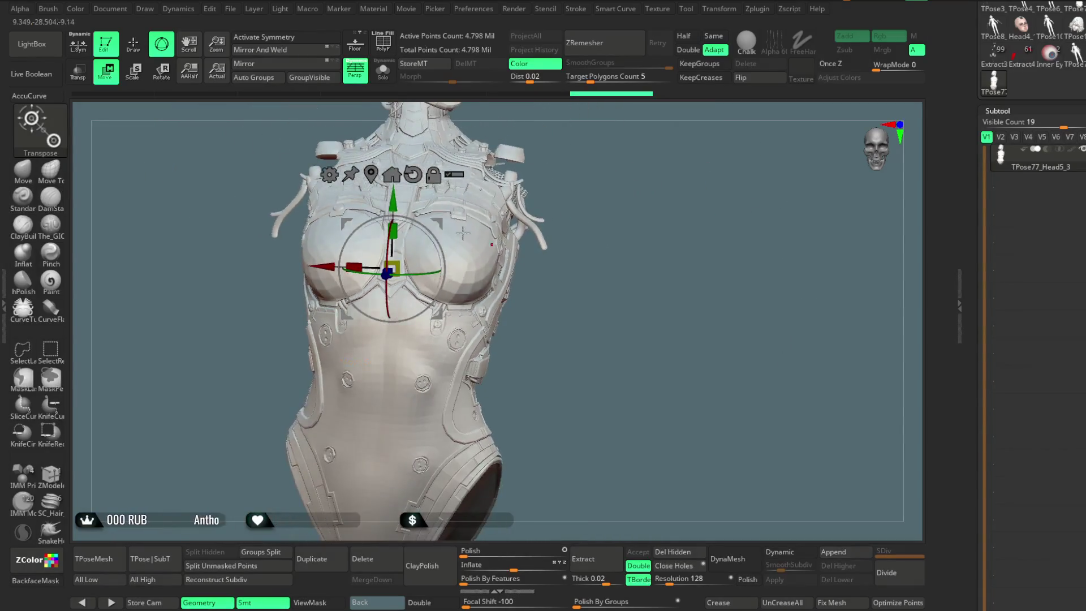
pyautogui.click(330, 174)
pyautogui.click(491, 225)
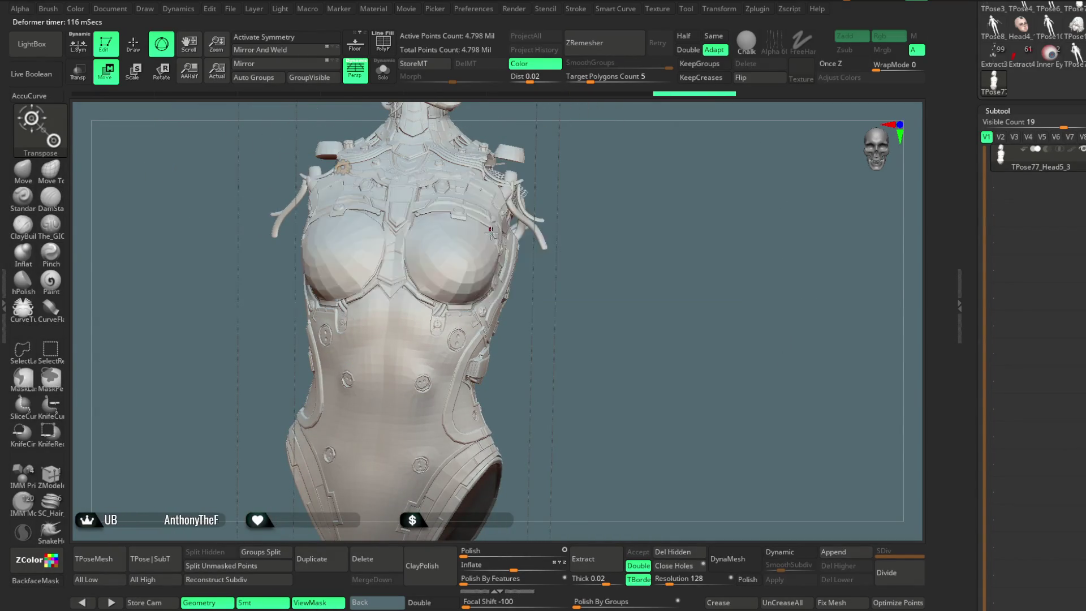
pyautogui.scroll(-5, 644, 336)
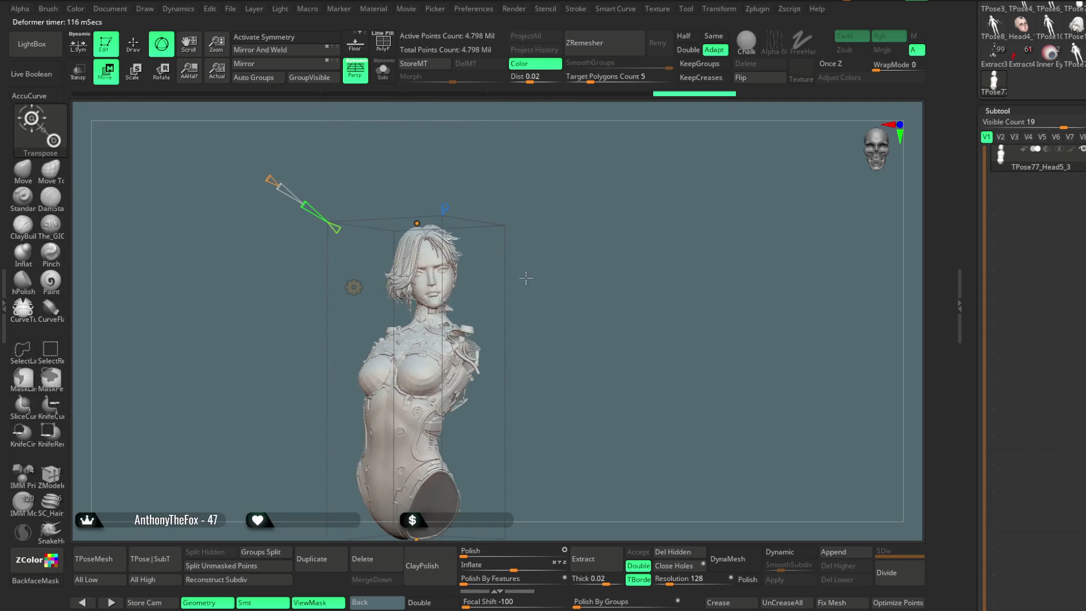
pyautogui.click(269, 176)
pyautogui.moveTo(269, 177); pyautogui.dragTo(264, 172)
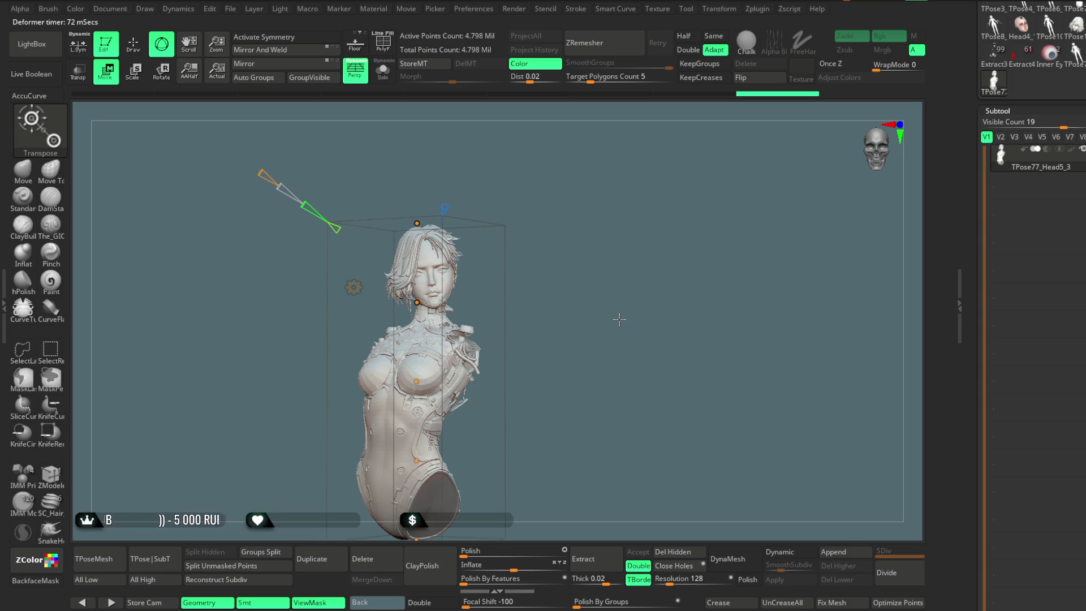
# Bend the torso and chest along the curve into a leaning pose
pyautogui.scroll(5, 623, 376)
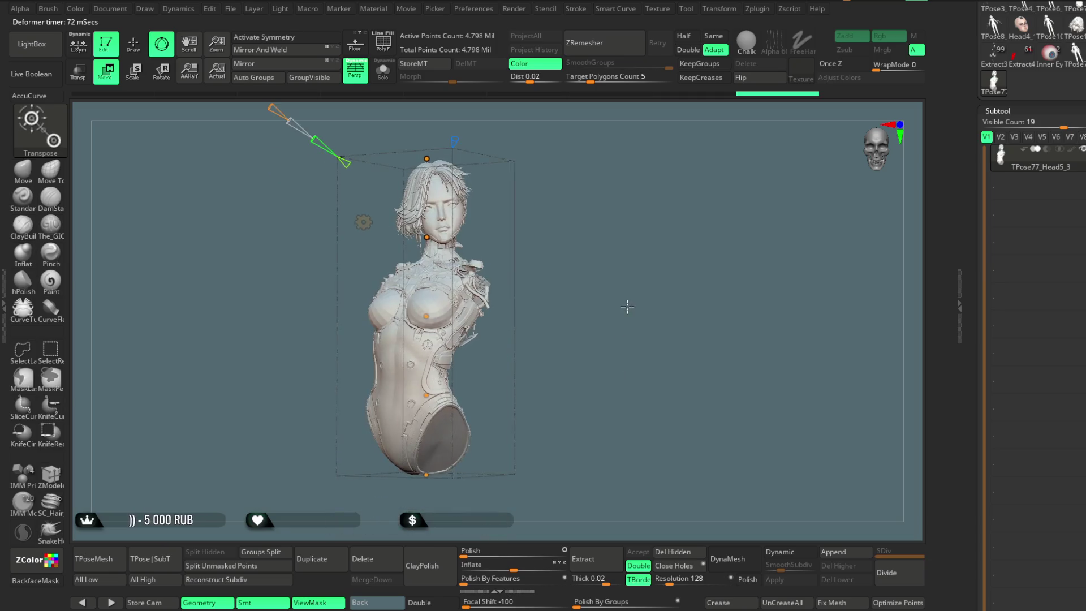
pyautogui.scroll(1, 624, 376)
pyautogui.scroll(1, 653, 341)
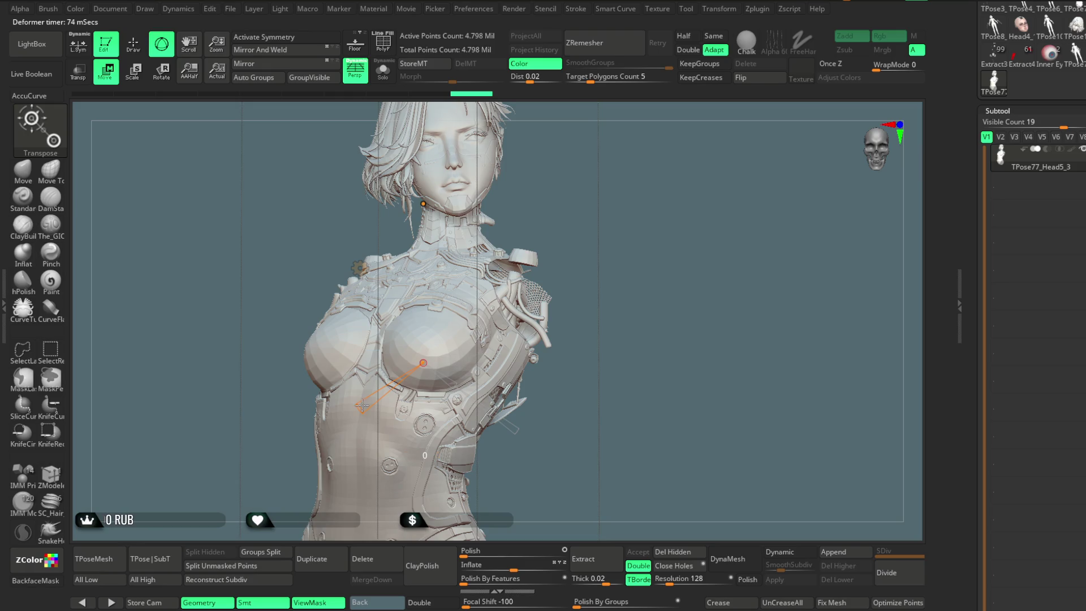
pyautogui.moveTo(360, 407); pyautogui.dragTo(360, 406)
pyautogui.scroll(-3, 666, 363)
pyautogui.moveTo(667, 363)
pyautogui.mouseDown()
pyautogui.moveTo(700, 281)
pyautogui.moveTo(619, 264)
pyautogui.moveTo(656, 261)
pyautogui.mouseUp()
pyautogui.scroll(3, 654, 259)
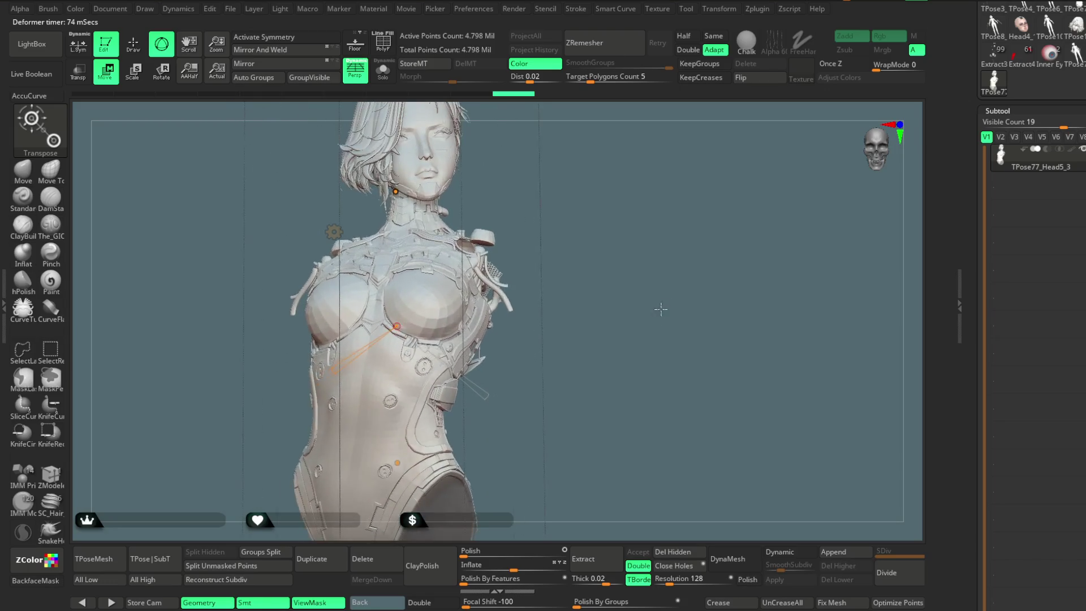
pyautogui.scroll(-3, 649, 248)
pyautogui.moveTo(649, 249); pyautogui.dragTo(617, 265)
pyautogui.moveTo(637, 266)
pyautogui.mouseDown()
pyautogui.moveTo(667, 272)
pyautogui.moveTo(605, 272)
pyautogui.moveTo(618, 257)
pyautogui.moveTo(619, 319)
pyautogui.moveTo(659, 317)
pyautogui.mouseUp()
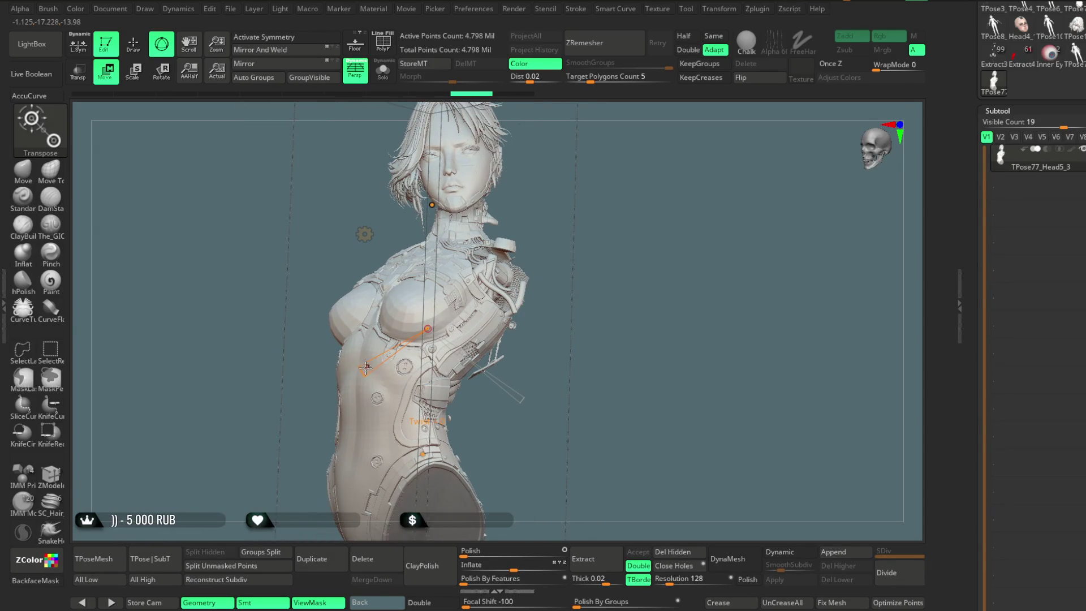
pyautogui.moveTo(365, 369); pyautogui.dragTo(578, 279)
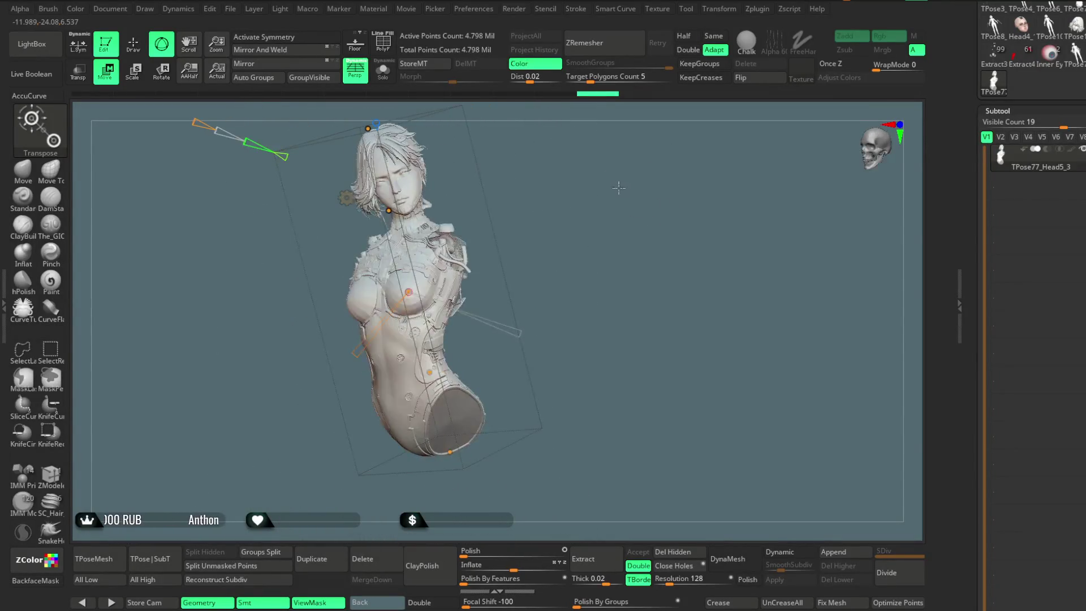
# Swap the Bend Curve for the plain Gizmo 3D, return to Draw, and run TPose|SubT
pyautogui.click(358, 256)
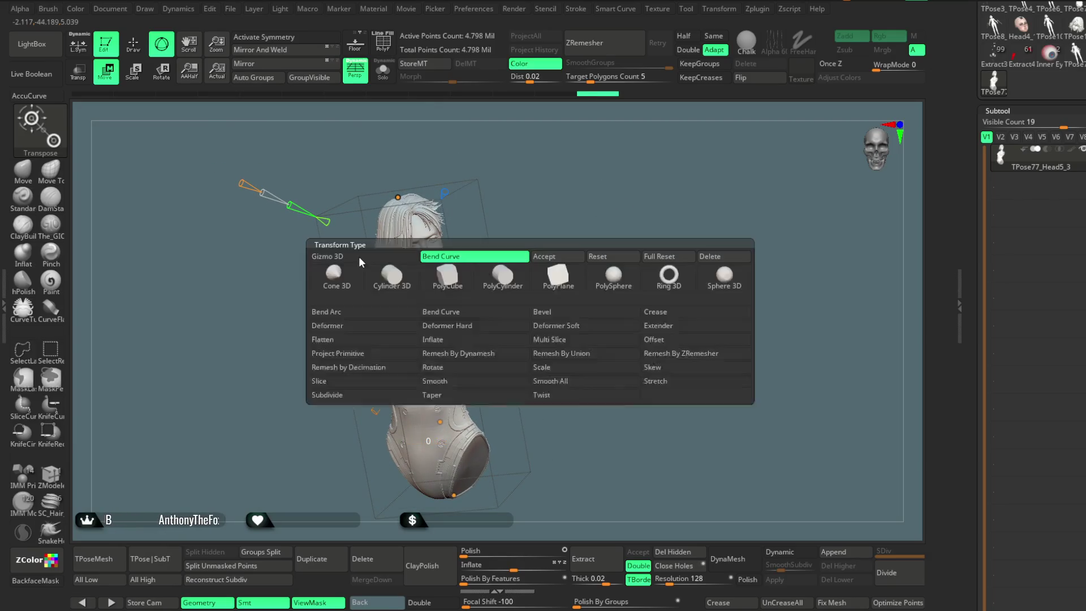
pyautogui.click(359, 256)
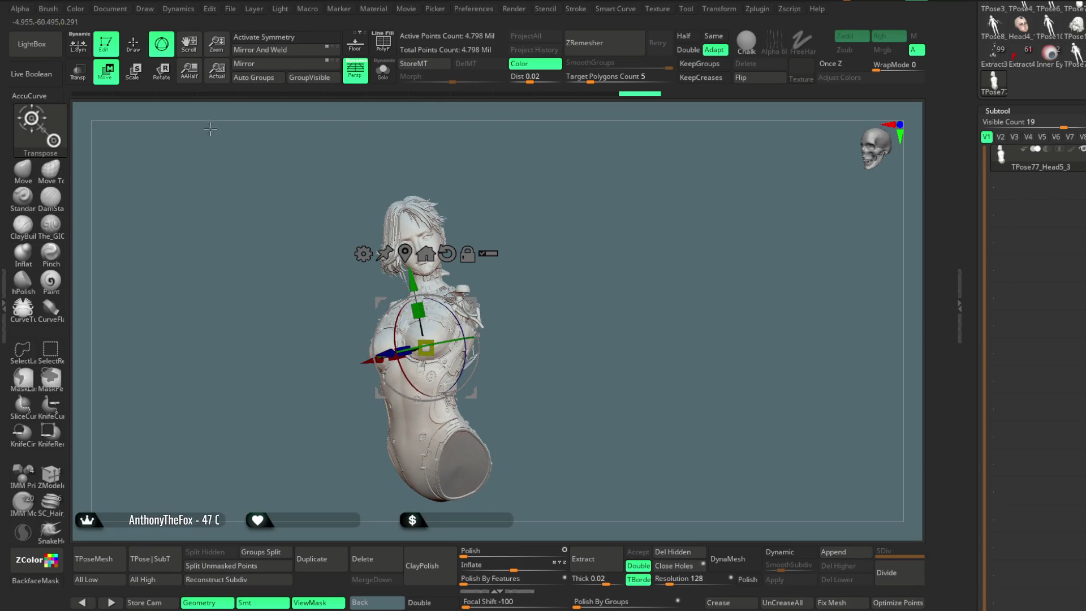
pyautogui.press('q')
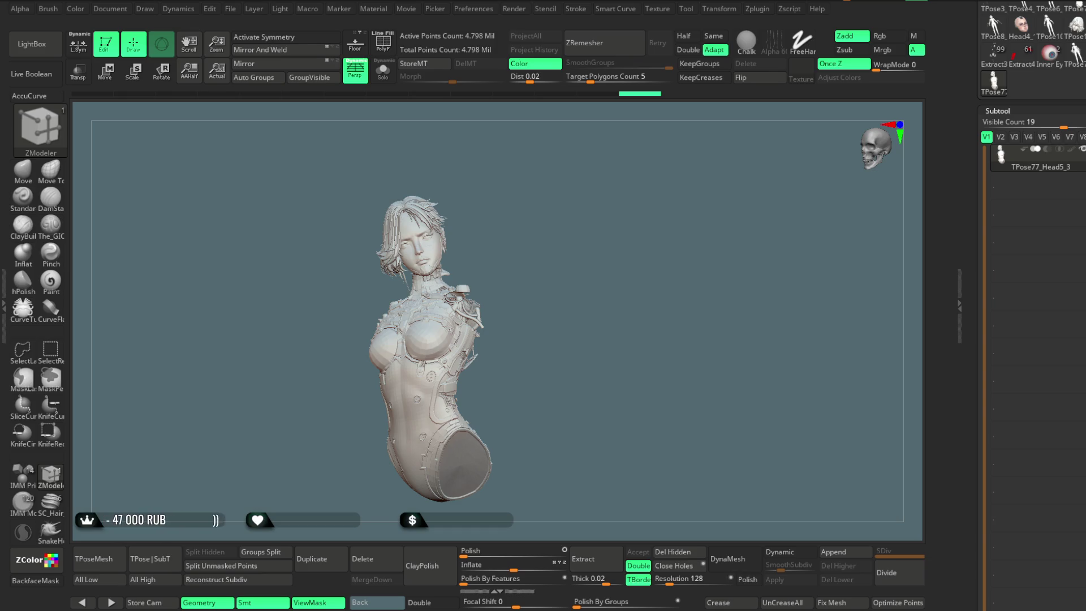
pyautogui.moveTo(692, 213)
pyautogui.mouseDown()
pyautogui.moveTo(606, 236)
pyautogui.moveTo(638, 225)
pyautogui.mouseUp()
pyautogui.click(150, 559)
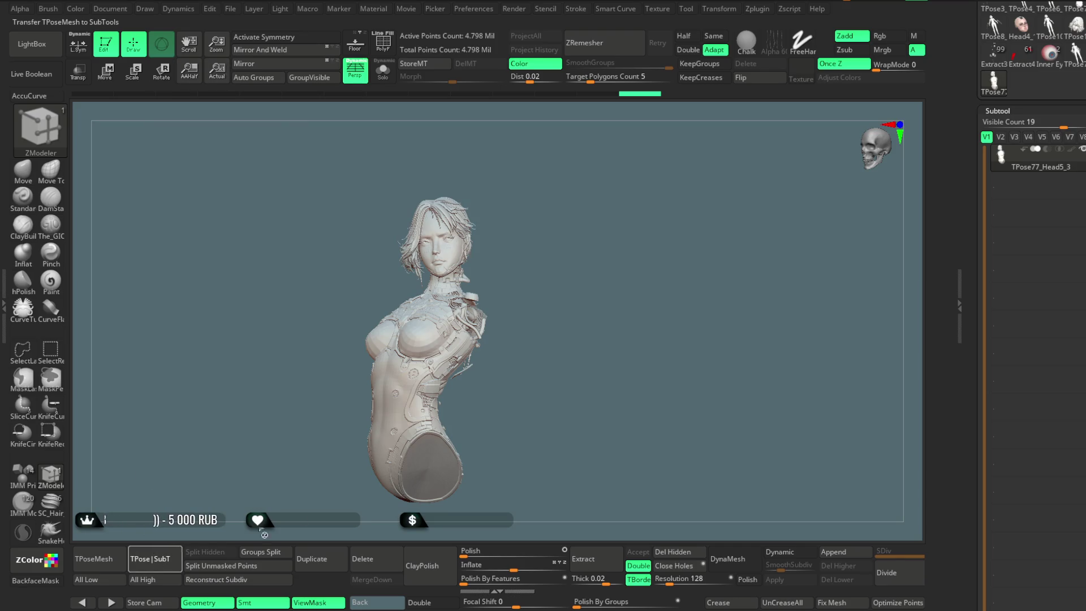
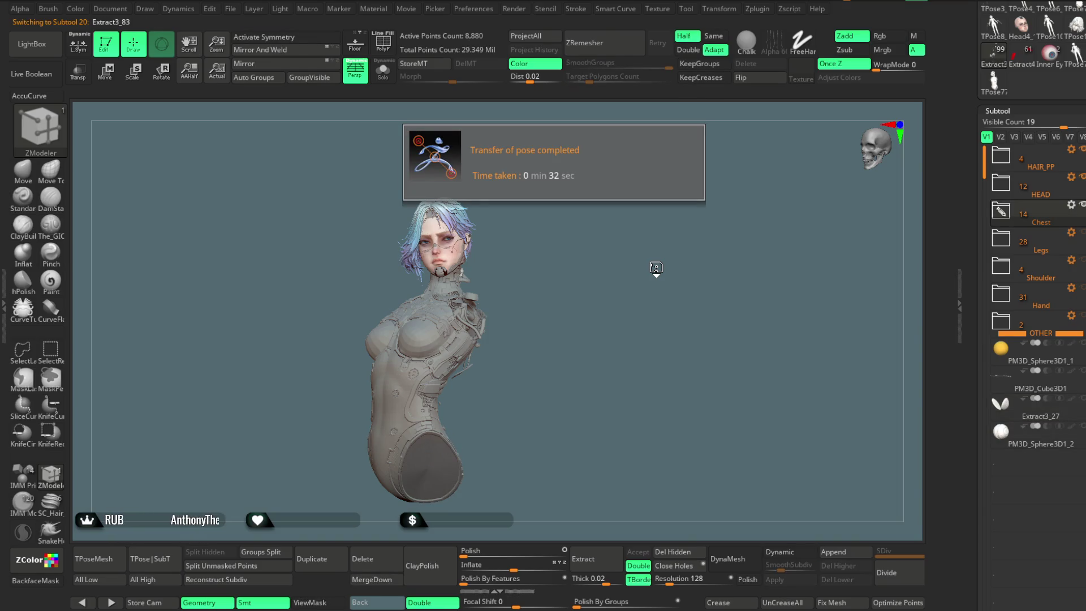
# Orbit and enlarge the bust view, then expand the HAIR_PP folder in the Subtool palette
pyautogui.moveTo(601, 276)
pyautogui.mouseDown()
pyautogui.moveTo(635, 301)
pyautogui.moveTo(586, 290)
pyautogui.moveTo(572, 307)
pyautogui.moveTo(586, 250)
pyautogui.moveTo(612, 257)
pyautogui.moveTo(596, 255)
pyautogui.mouseUp()
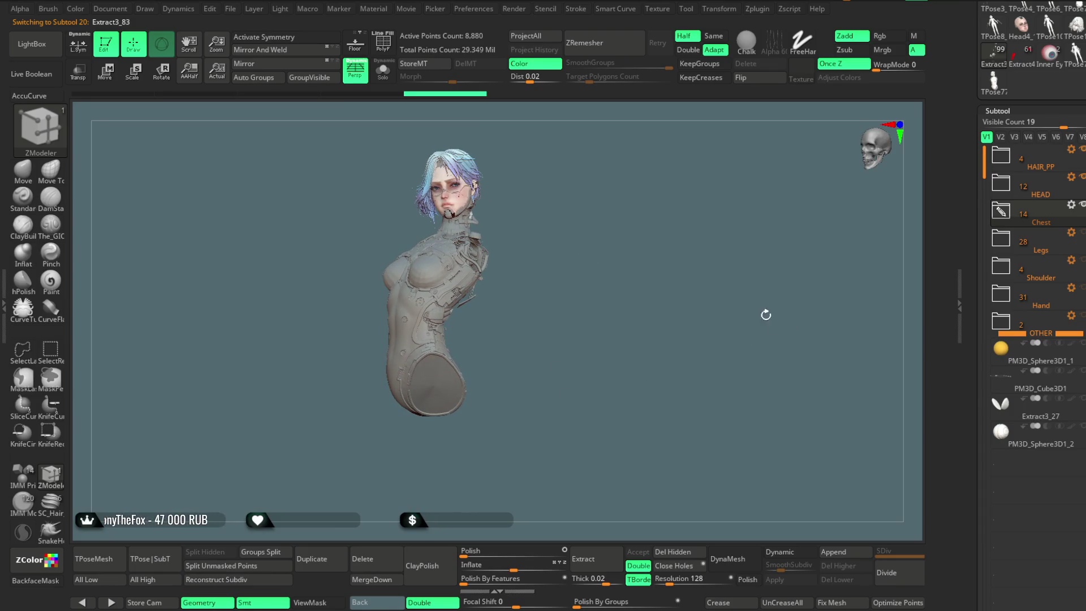
pyautogui.moveTo(600, 280)
pyautogui.mouseDown()
pyautogui.moveTo(574, 291)
pyautogui.moveTo(584, 295)
pyautogui.mouseUp()
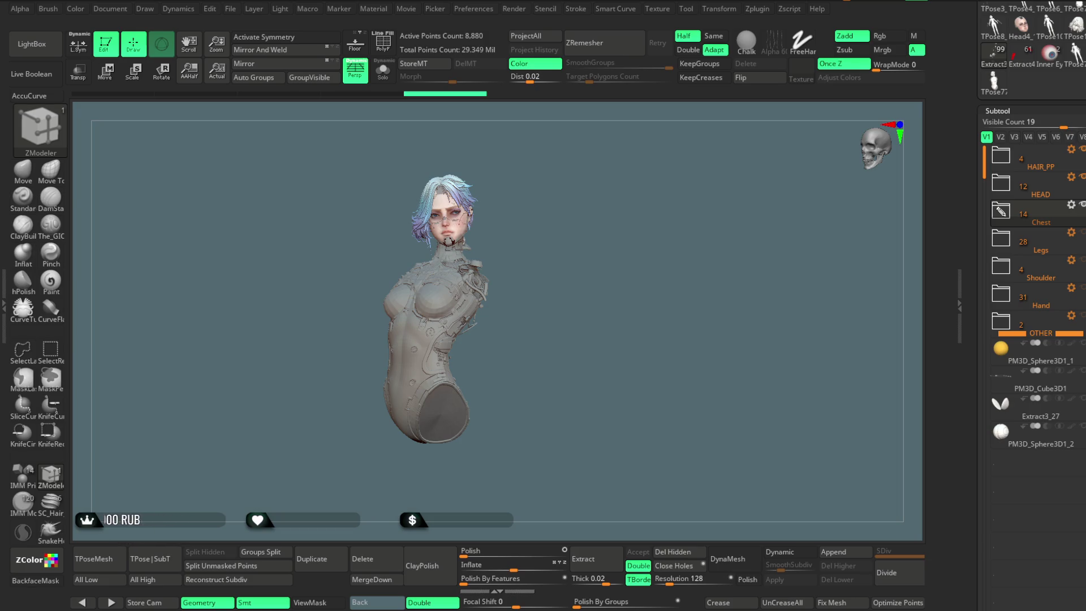
pyautogui.moveTo(629, 262); pyautogui.dragTo(1056, 201)
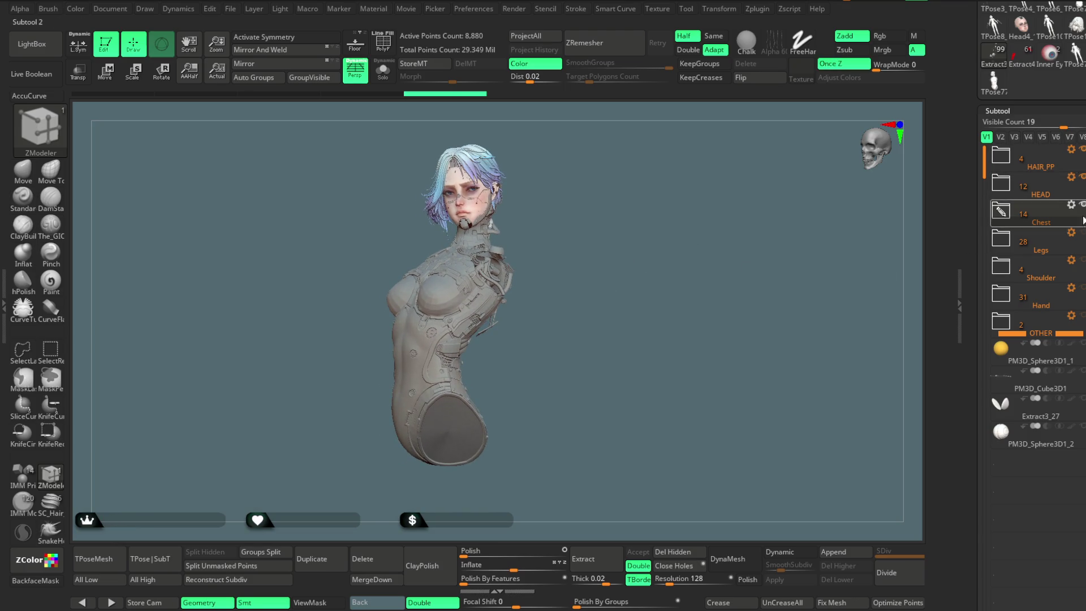
pyautogui.click(1000, 155)
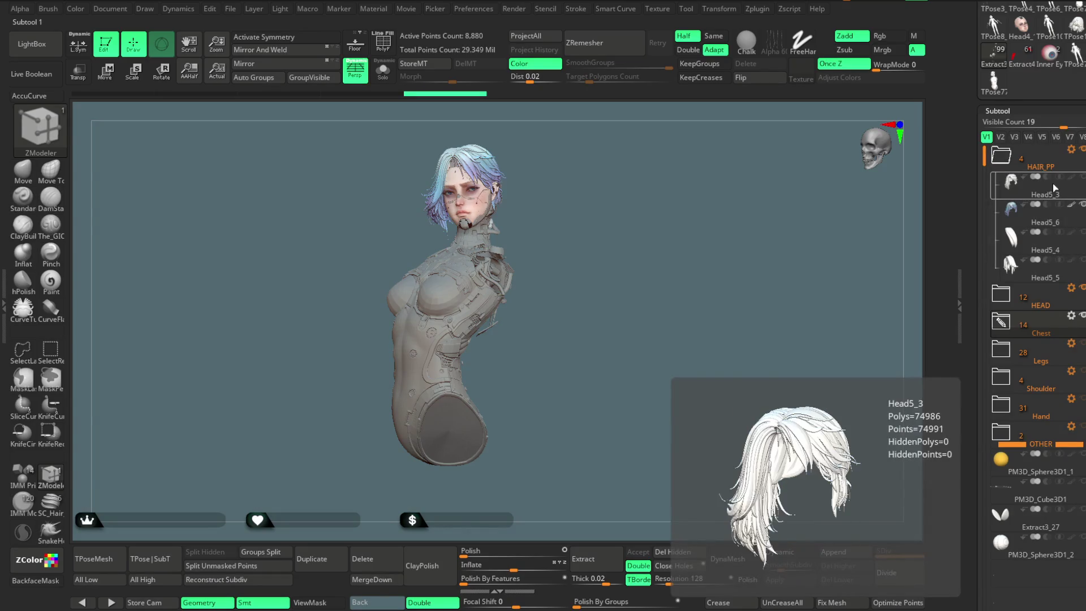
# Step through Head5_3, Head5_6 and Head5_4 to select the Head5_5 hair subtool
pyautogui.click(1046, 195)
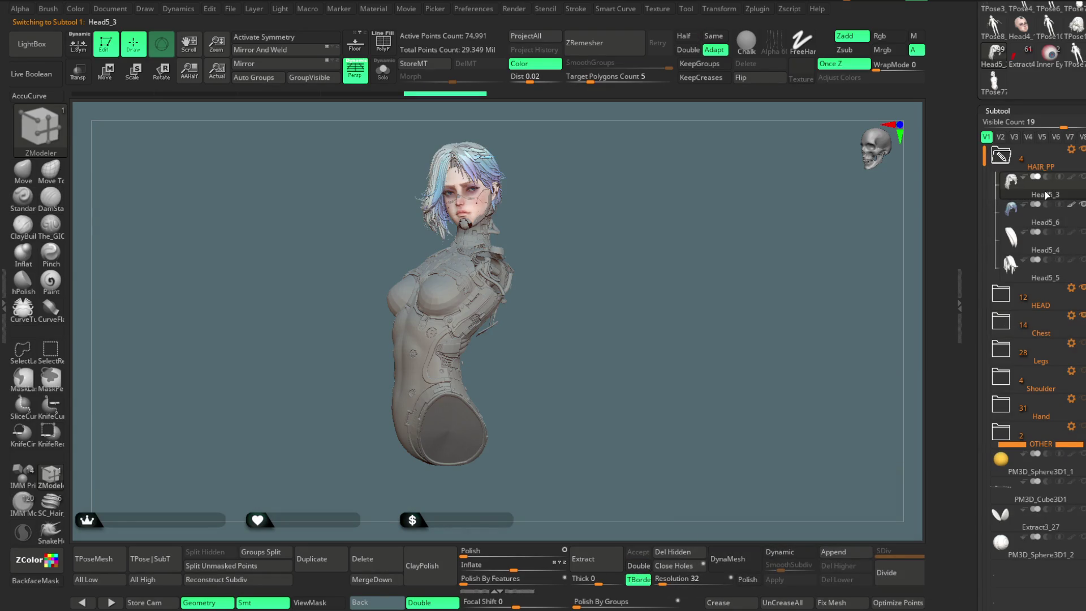
pyautogui.click(1042, 221)
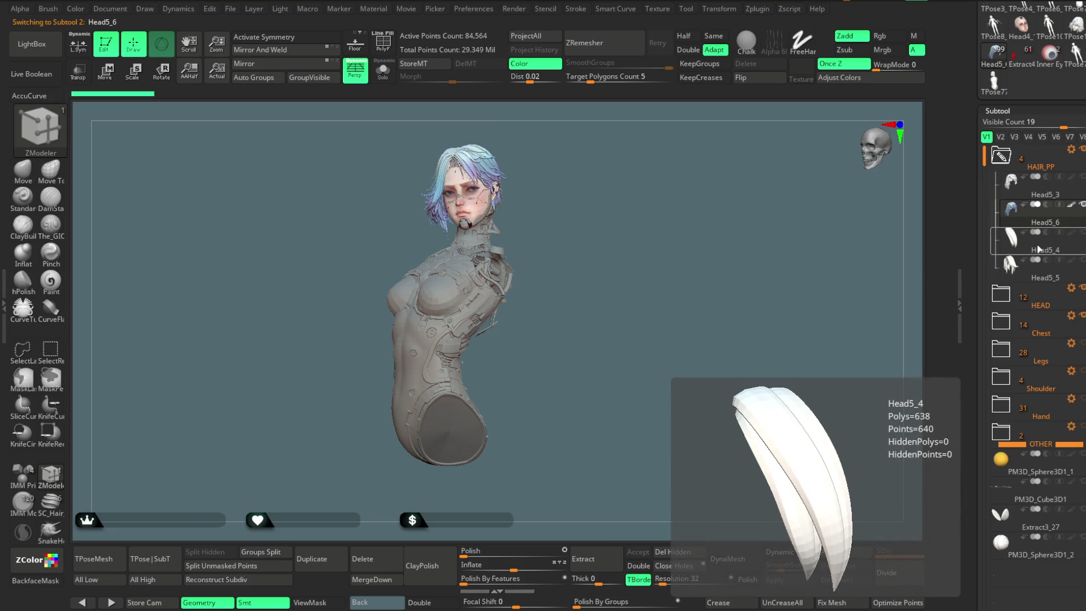
pyautogui.click(1038, 248)
pyautogui.moveTo(619, 243)
pyautogui.keyDown('ctrl'); pyautogui.mouseDown(button='right')
pyautogui.moveTo(687, 236)
pyautogui.moveTo(679, 271)
pyautogui.moveTo(656, 269)
pyautogui.mouseUp(button='right'); pyautogui.keyUp('ctrl')
pyautogui.click(1015, 279)
pyautogui.moveTo(817, 271)
pyautogui.mouseDown(button='right')
pyautogui.moveTo(720, 255)
pyautogui.moveTo(873, 274)
pyautogui.mouseUp(button='right')
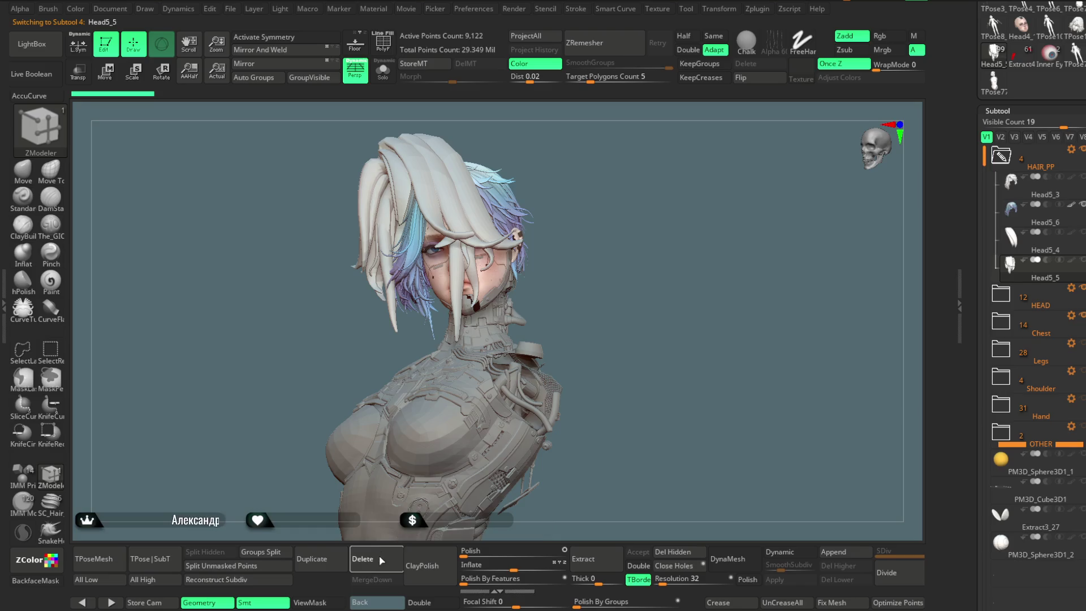
# Delete Head5_5, confirm the removal, and collapse the HAIR_PP group
pyautogui.click(381, 559)
pyautogui.click(338, 582)
pyautogui.moveTo(637, 320)
pyautogui.mouseDown(button='right')
pyautogui.moveTo(625, 354)
pyautogui.moveTo(626, 285)
pyautogui.moveTo(588, 282)
pyautogui.mouseUp(button='right')
pyautogui.click(997, 159)
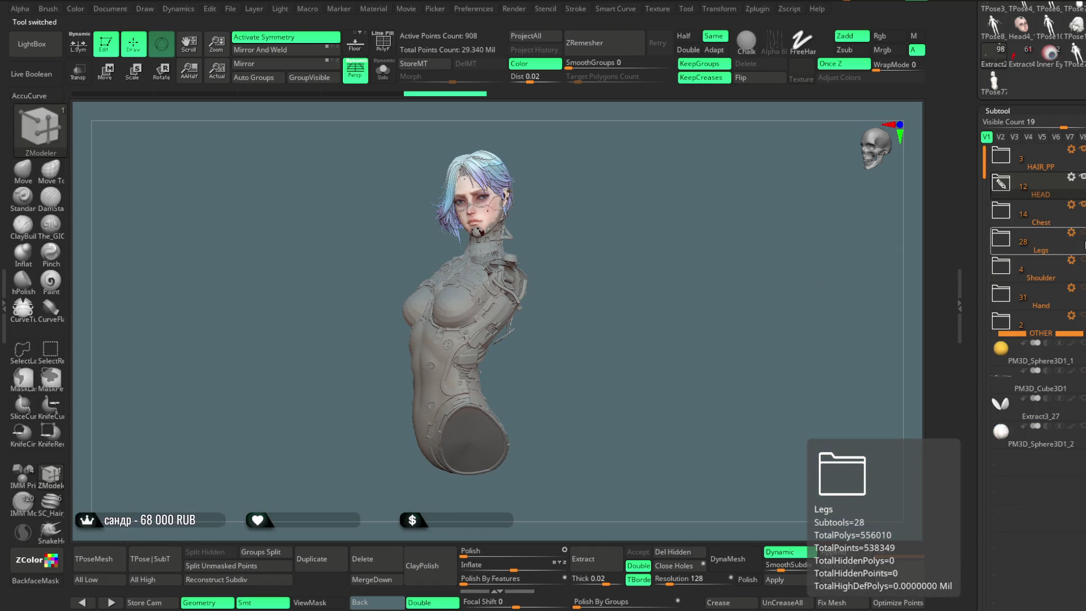
# Unhide the Legs, Shoulder and Hand folders and run TPoseMesh to build TPose78_Head5_3
pyautogui.click(1081, 232)
pyautogui.click(1081, 260)
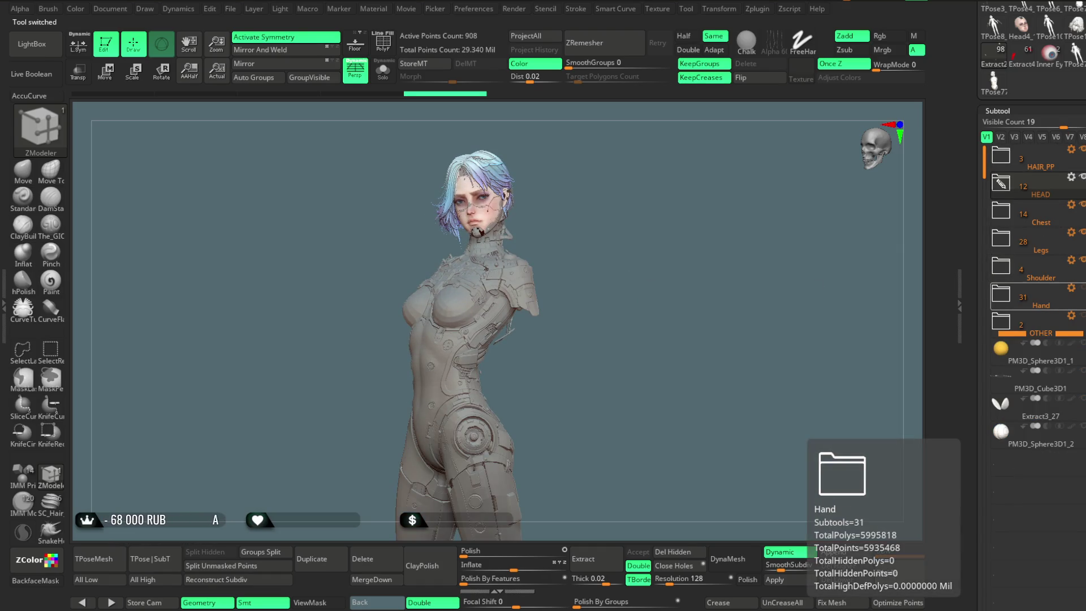
pyautogui.click(1081, 287)
pyautogui.moveTo(690, 294)
pyautogui.mouseDown(button='right')
pyautogui.moveTo(718, 292)
pyautogui.moveTo(642, 285)
pyautogui.moveTo(647, 260)
pyautogui.moveTo(583, 313)
pyautogui.mouseUp(button='right')
pyautogui.click(109, 563)
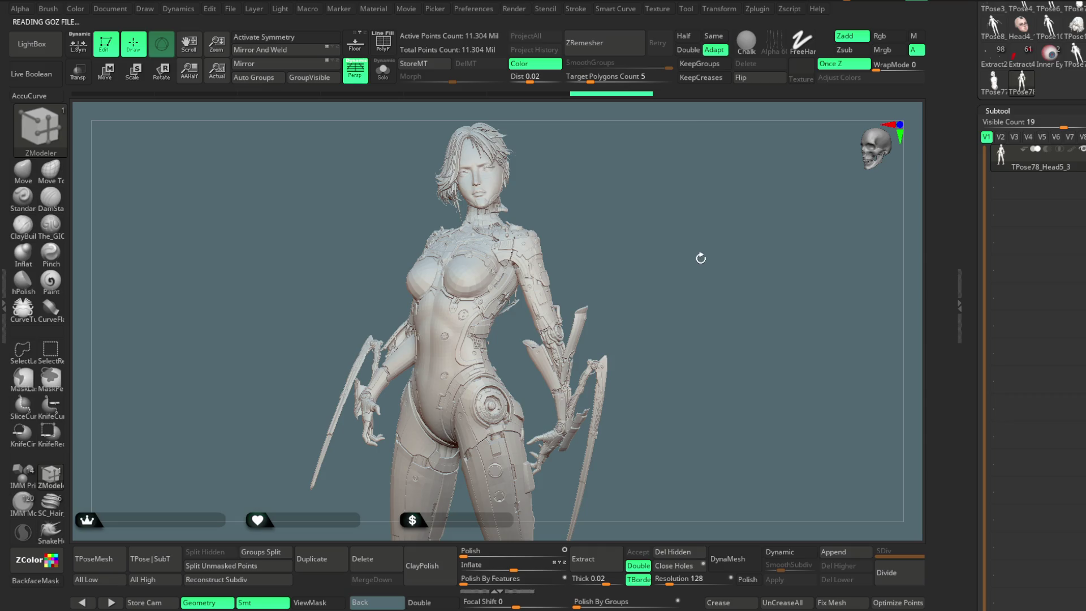
# Turn on PolyF with Shift+F to see the TPose78_Head5_3 polygroups, orbiting around the figure
pyautogui.hotkey('shift', 'f')
pyautogui.moveTo(643, 226)
pyautogui.mouseDown()
pyautogui.moveTo(656, 226)
pyautogui.moveTo(554, 226)
pyautogui.moveTo(650, 224)
pyautogui.moveTo(638, 221)
pyautogui.mouseUp()
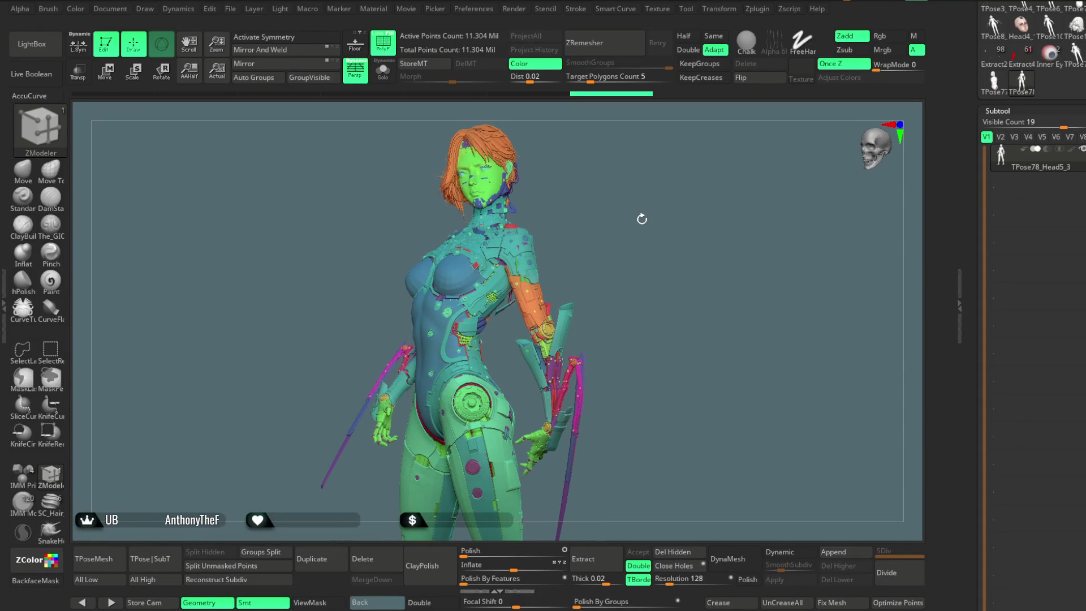
pyautogui.moveTo(672, 203)
pyautogui.mouseDown()
pyautogui.moveTo(649, 203)
pyautogui.moveTo(656, 230)
pyautogui.moveTo(615, 249)
pyautogui.moveTo(553, 254)
pyautogui.moveTo(603, 221)
pyautogui.moveTo(638, 238)
pyautogui.moveTo(645, 208)
pyautogui.moveTo(656, 218)
pyautogui.mouseUp()
pyautogui.scroll(5, 1067, 116)
pyautogui.scroll(5, 1029, 254)
pyautogui.moveTo(707, 252)
pyautogui.mouseDown()
pyautogui.moveTo(756, 218)
pyautogui.moveTo(696, 227)
pyautogui.mouseUp()
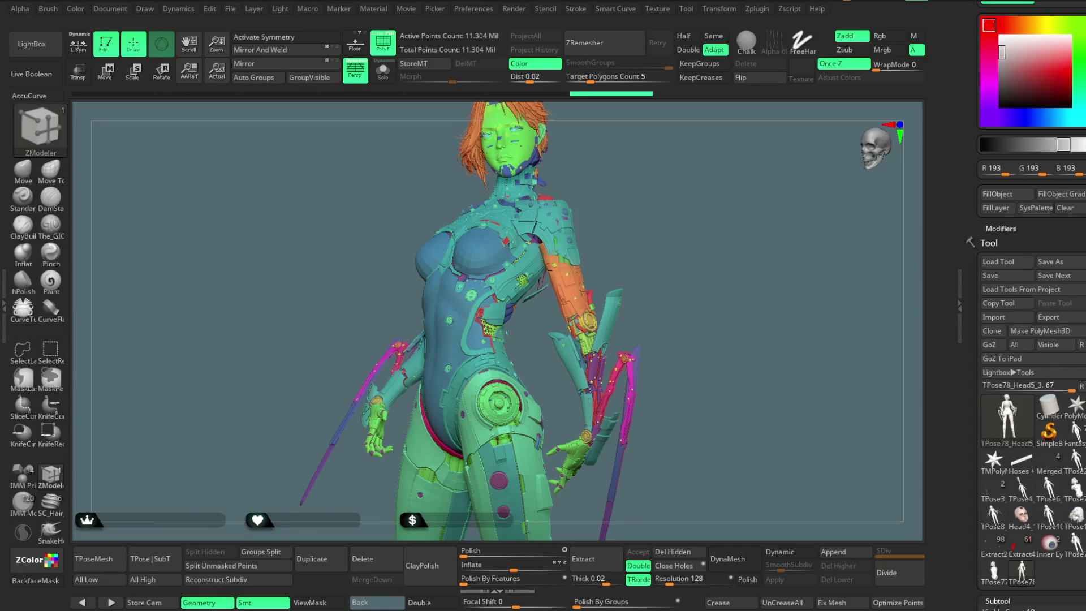
pyautogui.scroll(-3, 1032, 305)
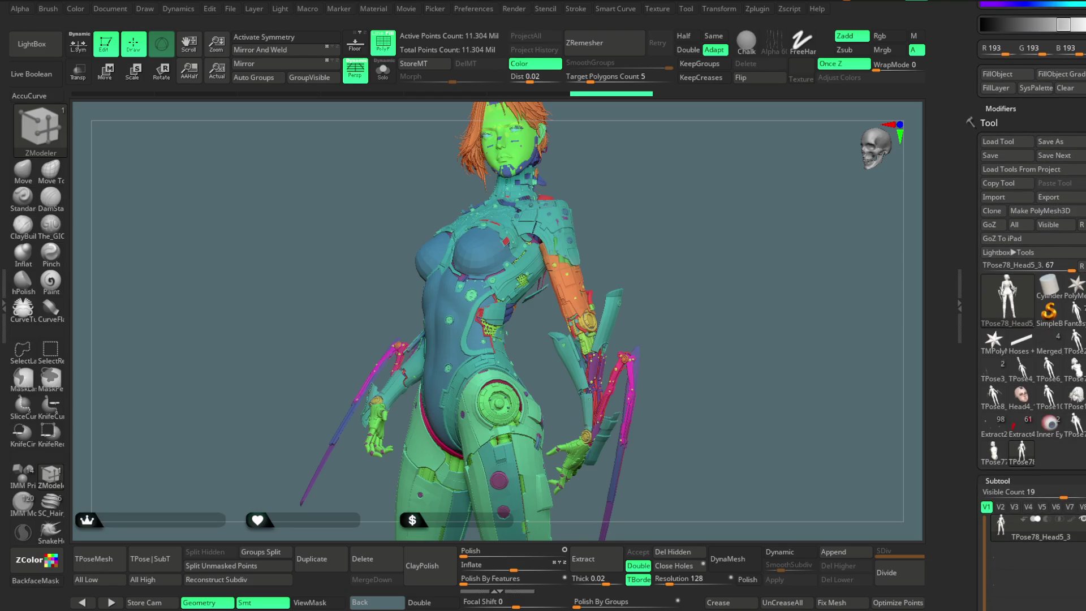
pyautogui.scroll(-10, 1018, 339)
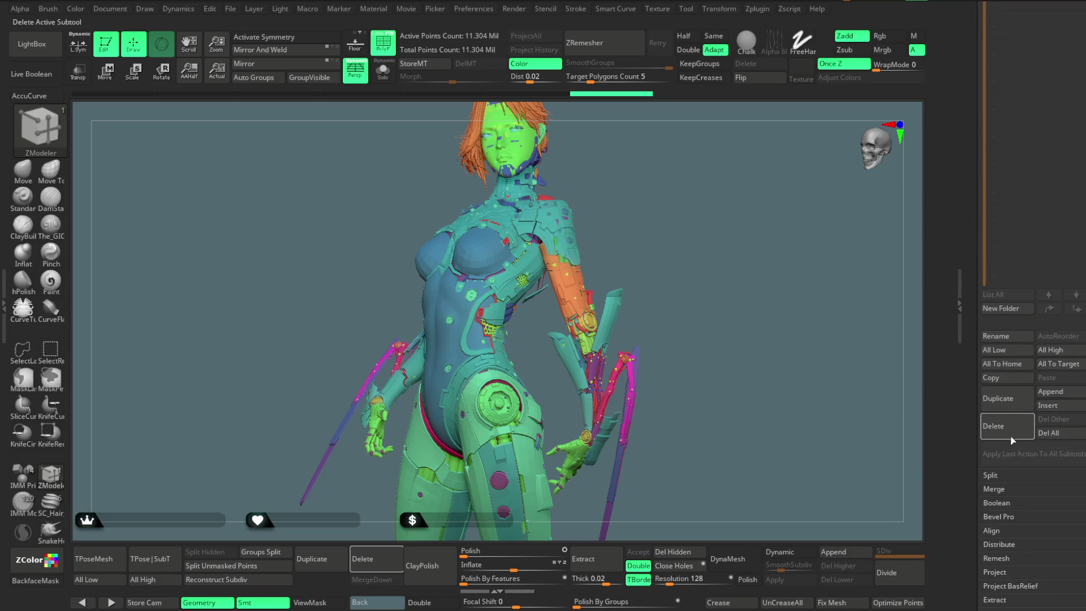
# Delete the combined pose mesh, reload Extract2_2, and hide the Legs and Hand folders
pyautogui.click(1015, 438)
pyautogui.click(900, 452)
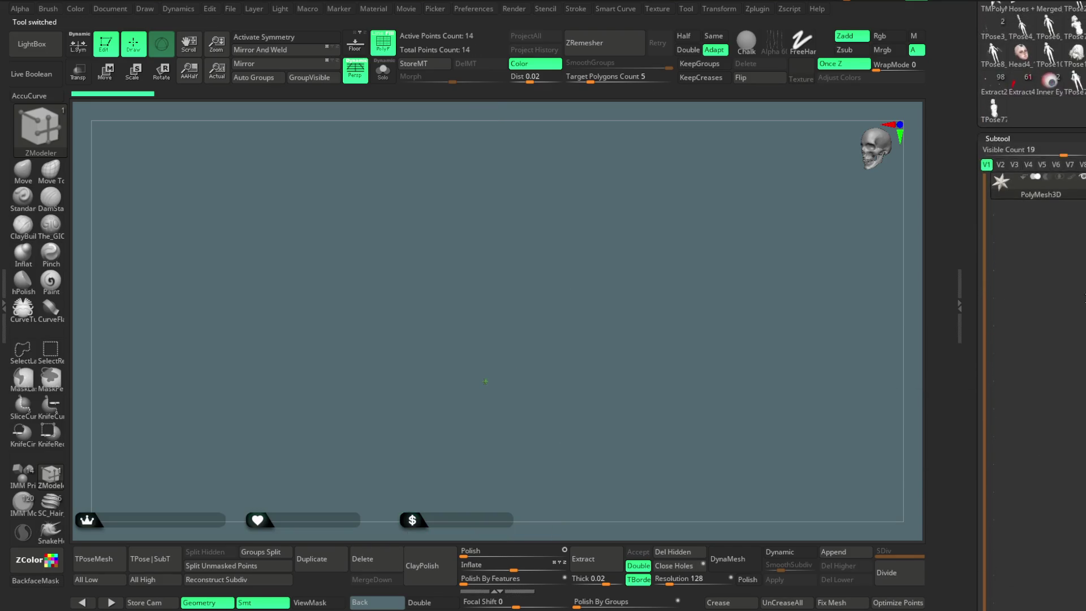
pyautogui.scroll(3, 1072, 294)
pyautogui.click(995, 198)
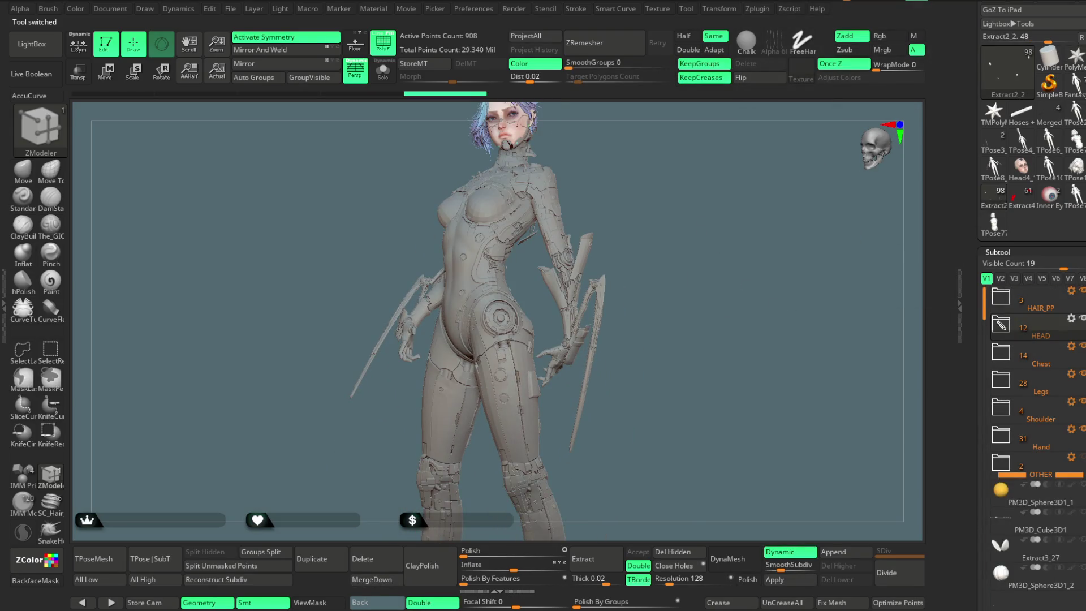
pyautogui.click(1081, 373)
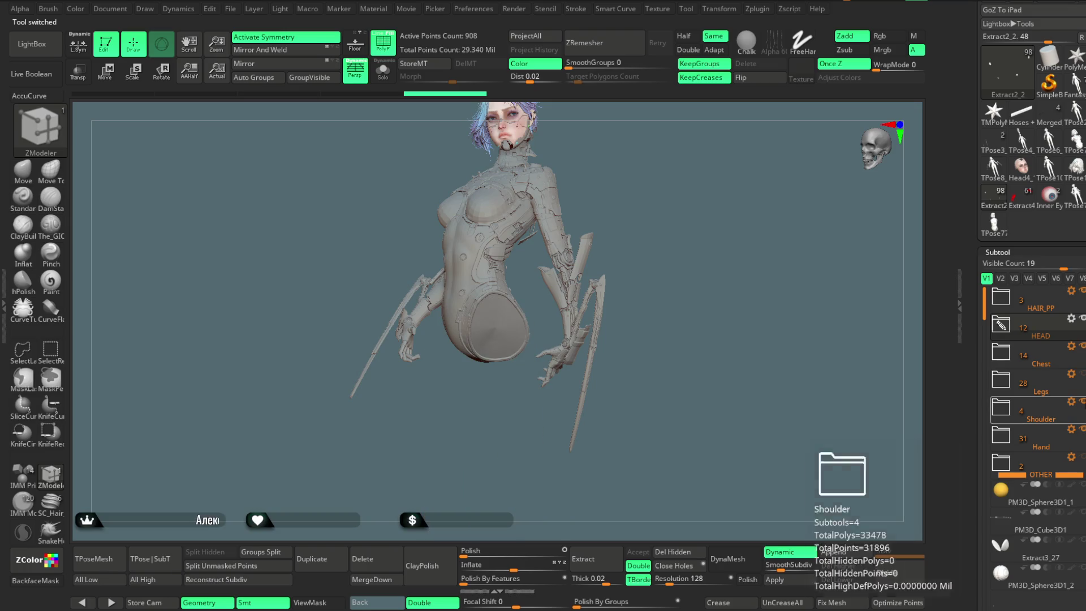
pyautogui.click(1081, 429)
pyautogui.moveTo(670, 275)
pyautogui.mouseDown()
pyautogui.moveTo(669, 317)
pyautogui.moveTo(663, 292)
pyautogui.moveTo(682, 303)
pyautogui.mouseUp()
# Switch to the torso pose mesh TPose77_Head5_3 and zoom in on the chest
pyautogui.click(994, 222)
pyautogui.moveTo(657, 258)
pyautogui.mouseDown()
pyautogui.moveTo(659, 235)
pyautogui.moveTo(380, 258)
pyautogui.mouseUp()
pyautogui.click(107, 73)
pyautogui.moveTo(650, 226)
pyautogui.mouseDown()
pyautogui.moveTo(671, 203)
pyautogui.moveTo(678, 213)
pyautogui.moveTo(637, 236)
pyautogui.mouseUp()
pyautogui.click(130, 49)
pyautogui.keyDown('alt'); pyautogui.moveTo(552, 164); pyautogui.dragTo(577, 339); pyautogui.keyUp('alt')
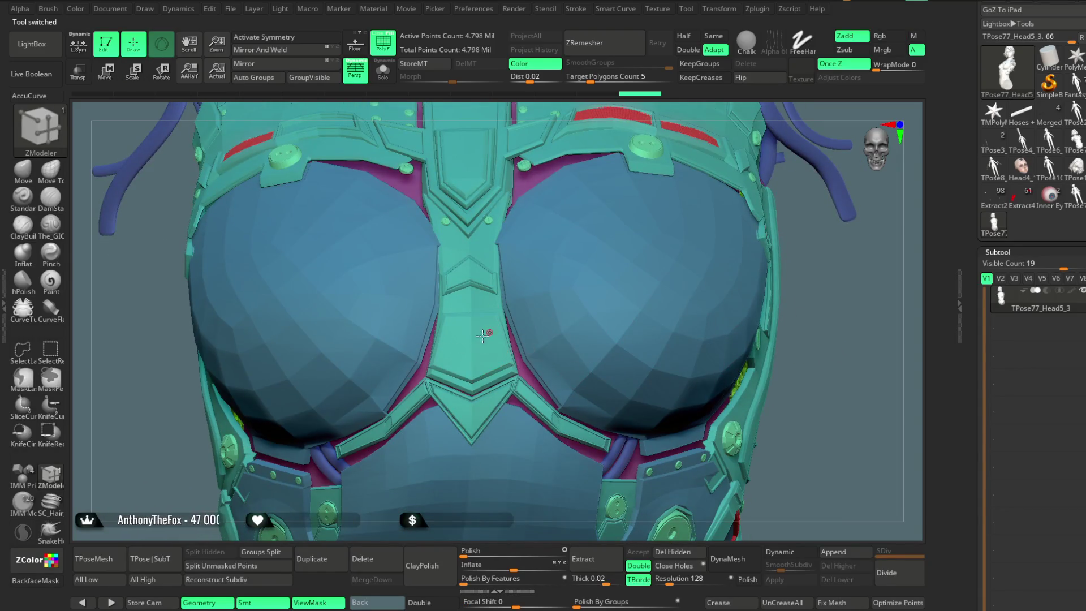
pyautogui.press('w')
pyautogui.moveTo(814, 339)
pyautogui.keyDown('alt'); pyautogui.mouseDown()
pyautogui.moveTo(814, 278)
pyautogui.moveTo(760, 256)
pyautogui.mouseUp(); pyautogui.keyUp('alt')
pyautogui.moveTo(695, 202); pyautogui.dragTo(689, 202)
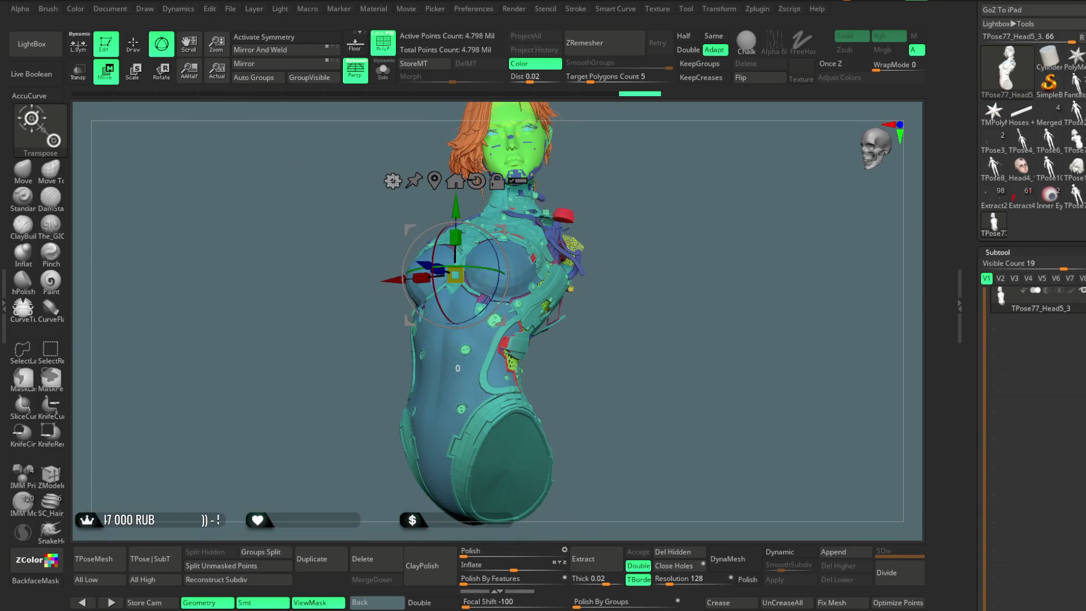
pyautogui.click(393, 180)
pyautogui.click(515, 219)
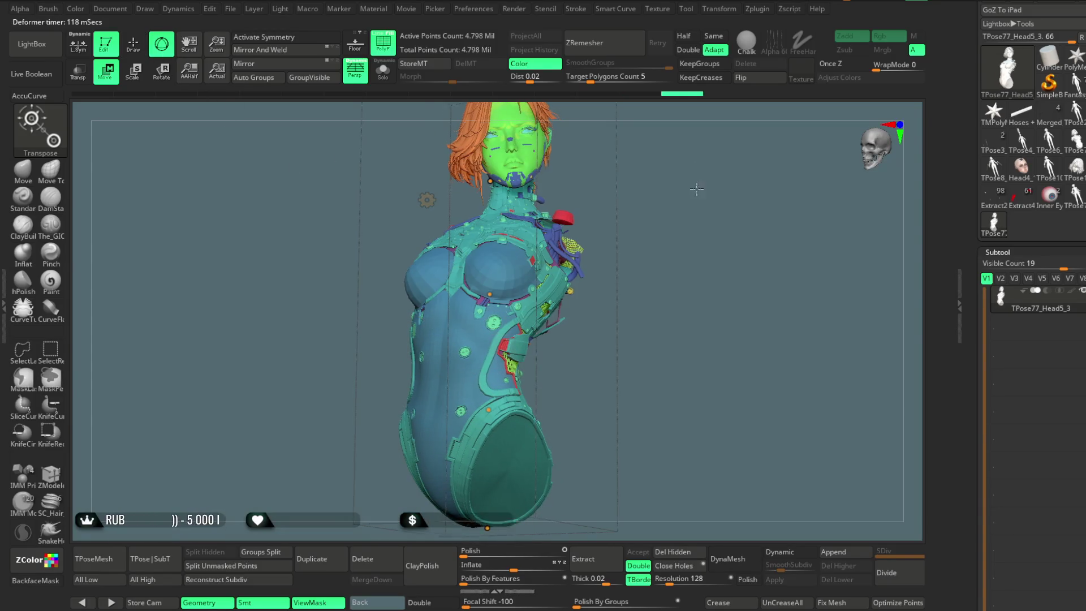
pyautogui.press('f')
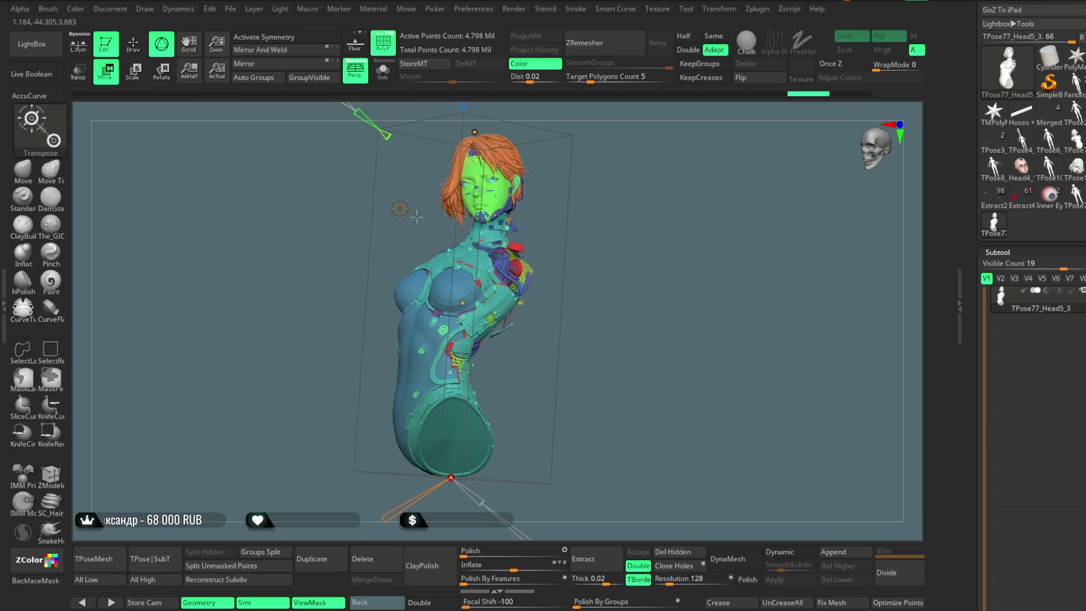
pyautogui.click(407, 292)
pyautogui.click(611, 294)
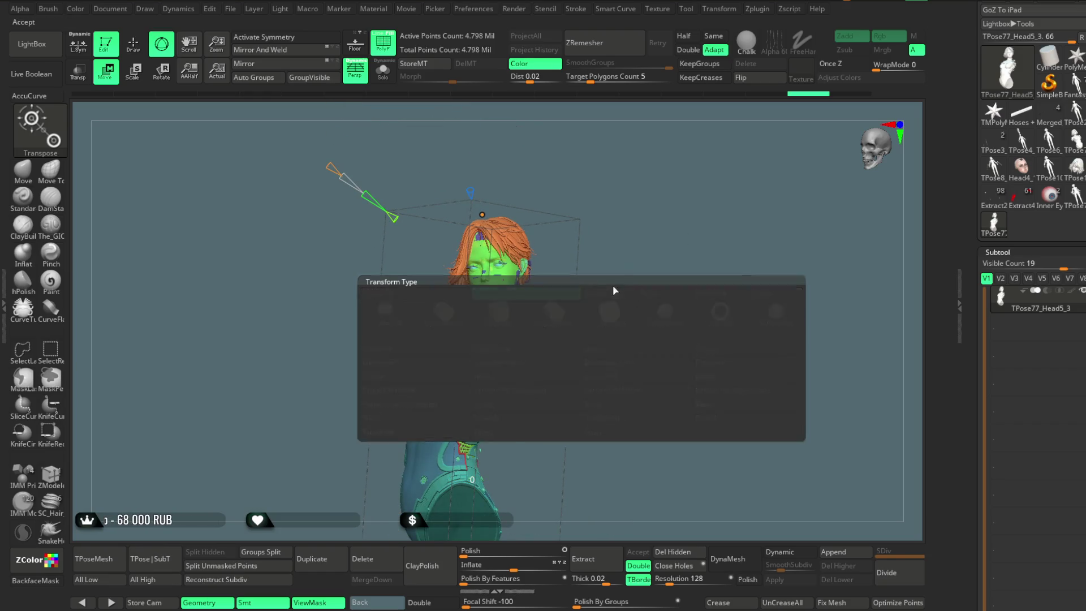
pyautogui.click(135, 47)
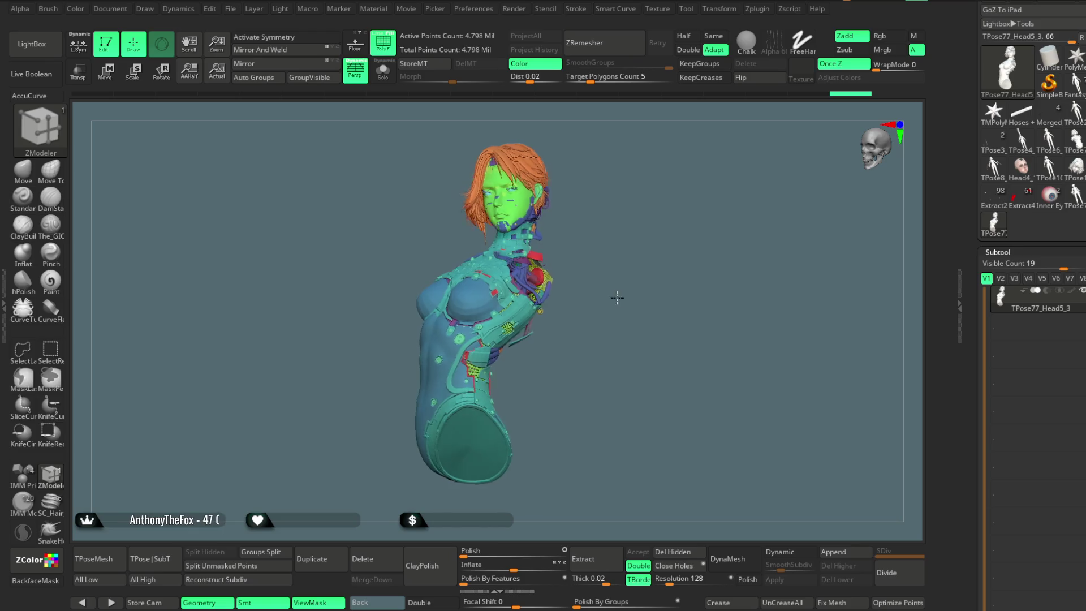
pyautogui.moveTo(630, 239)
pyautogui.keyDown('ctrl'); pyautogui.mouseDown(button='right')
pyautogui.moveTo(637, 327)
pyautogui.moveTo(722, 186)
pyautogui.moveTo(705, 230)
pyautogui.moveTo(703, 204)
pyautogui.moveTo(697, 213)
pyautogui.moveTo(751, 214)
pyautogui.moveTo(688, 240)
pyautogui.moveTo(717, 245)
pyautogui.moveTo(686, 246)
pyautogui.mouseUp(button='right'); pyautogui.keyUp('ctrl')
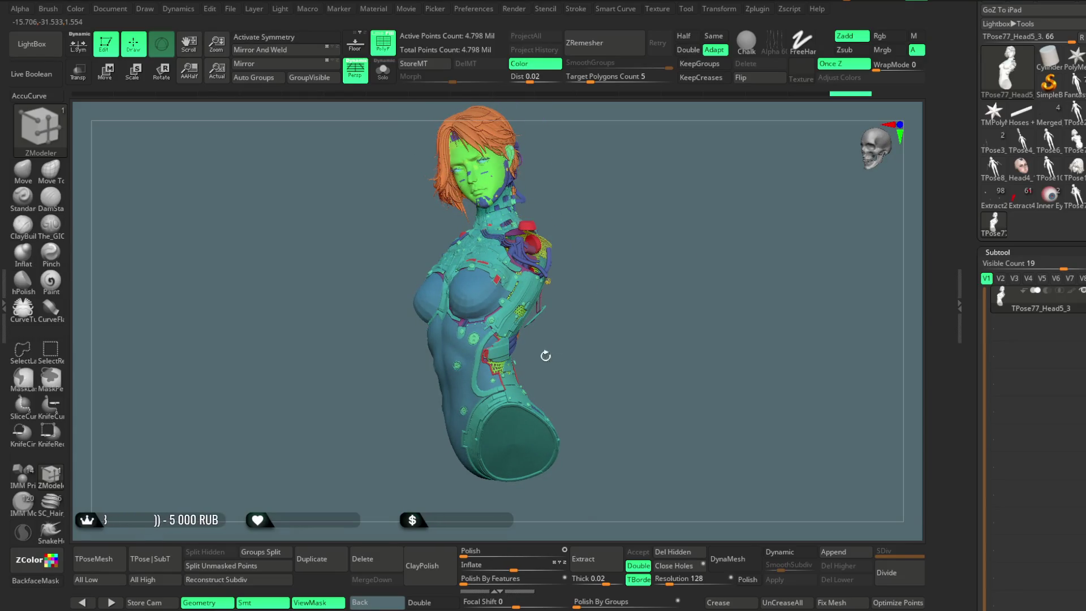
# Run TPose|SubT to push the torso mesh's pose back onto the subtools
pyautogui.click(166, 560)
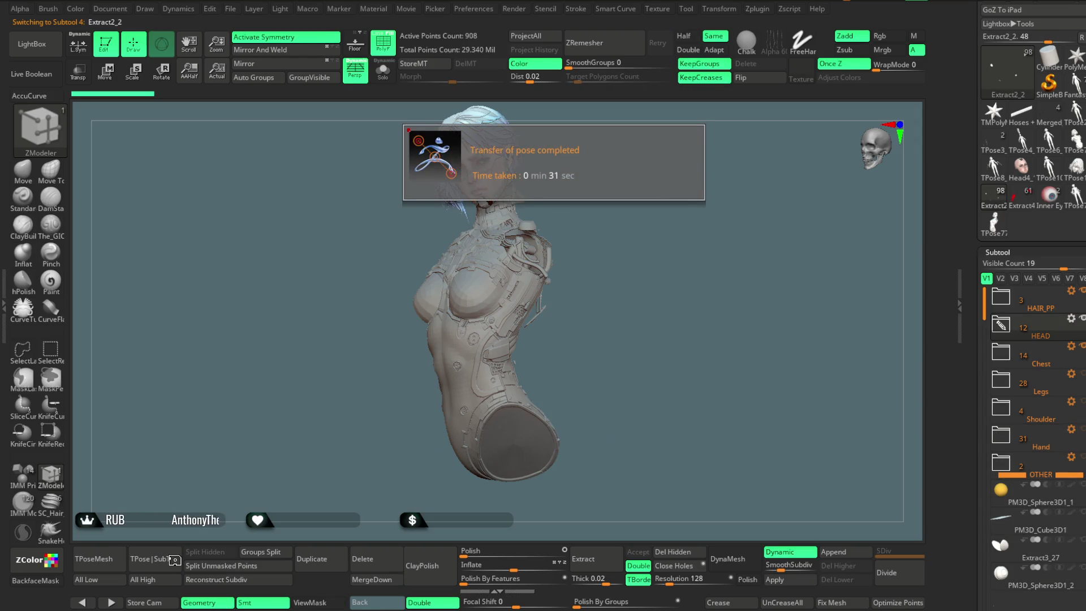
# Dismiss the notice, unhide the Legs and Hand folders, and make Head4_14 active
pyautogui.click(626, 252)
pyautogui.moveTo(625, 252)
pyautogui.mouseDown()
pyautogui.moveTo(639, 235)
pyautogui.moveTo(613, 237)
pyautogui.mouseUp()
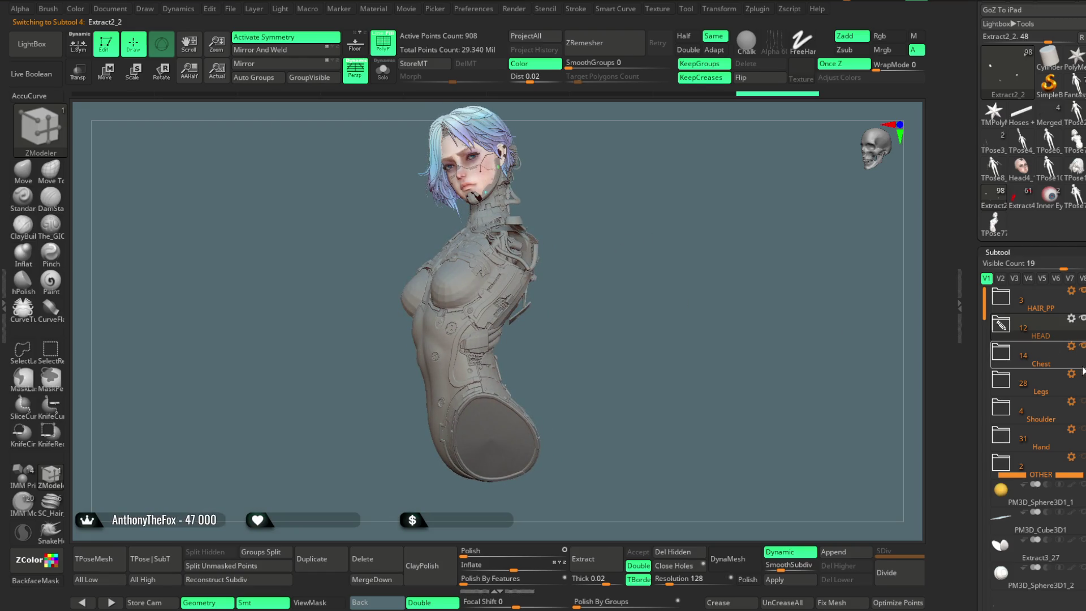
pyautogui.click(1082, 372)
pyautogui.click(1082, 431)
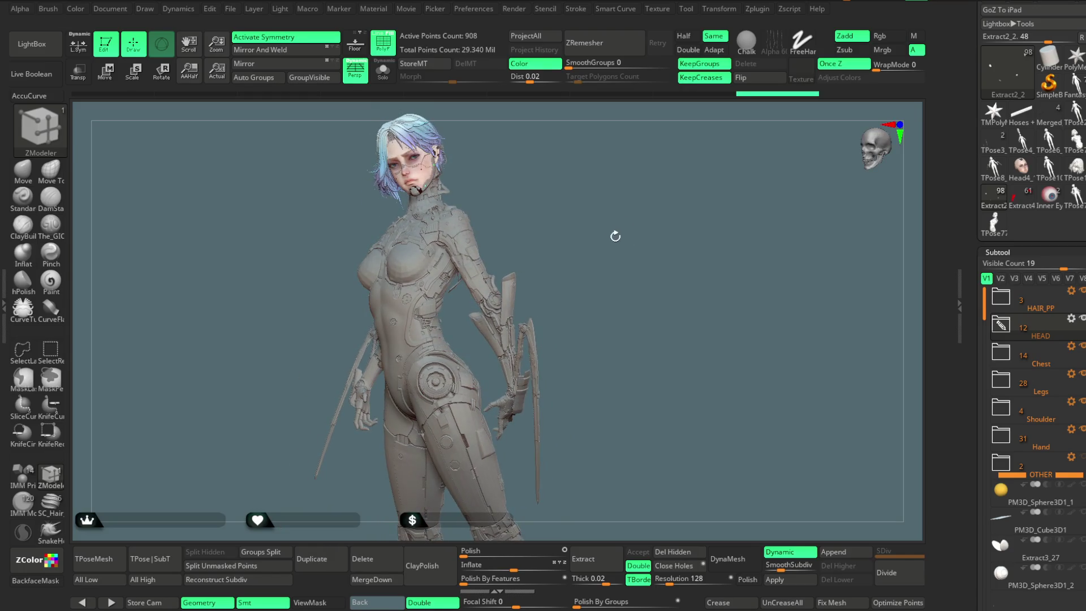
pyautogui.press('Down')
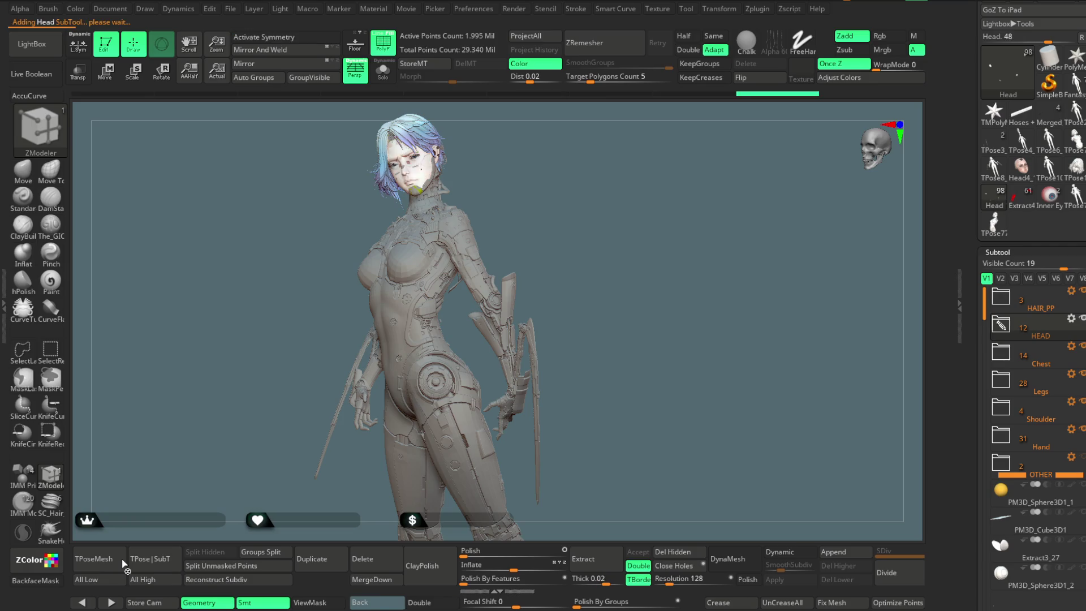
# Step down past Chest and Legs to make Merged_mantis_blades_obj1_6 the active subtool
pyautogui.press('Down')
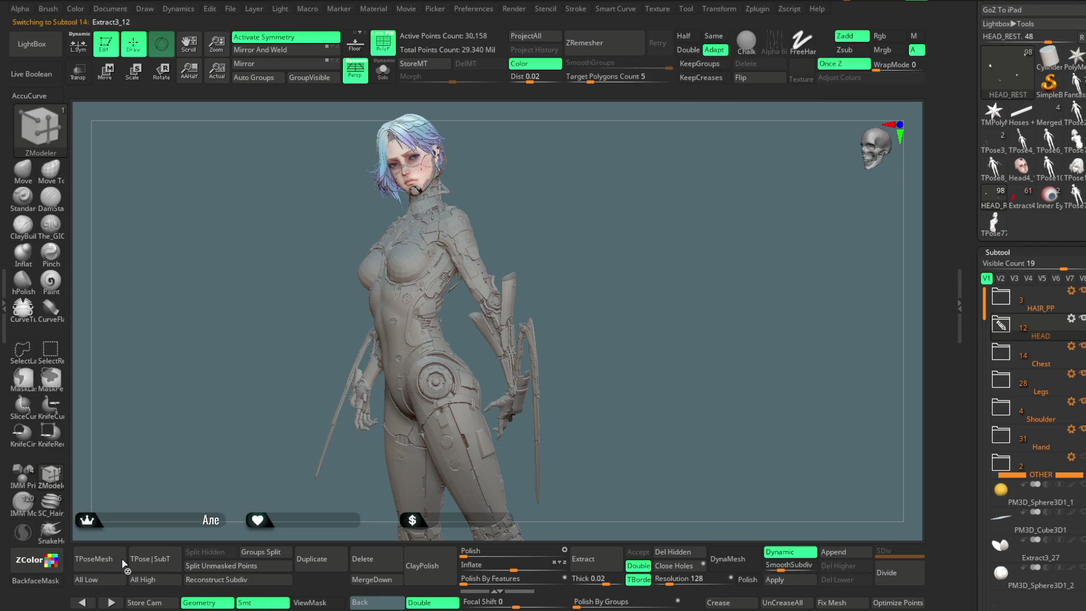
pyautogui.press('Down')
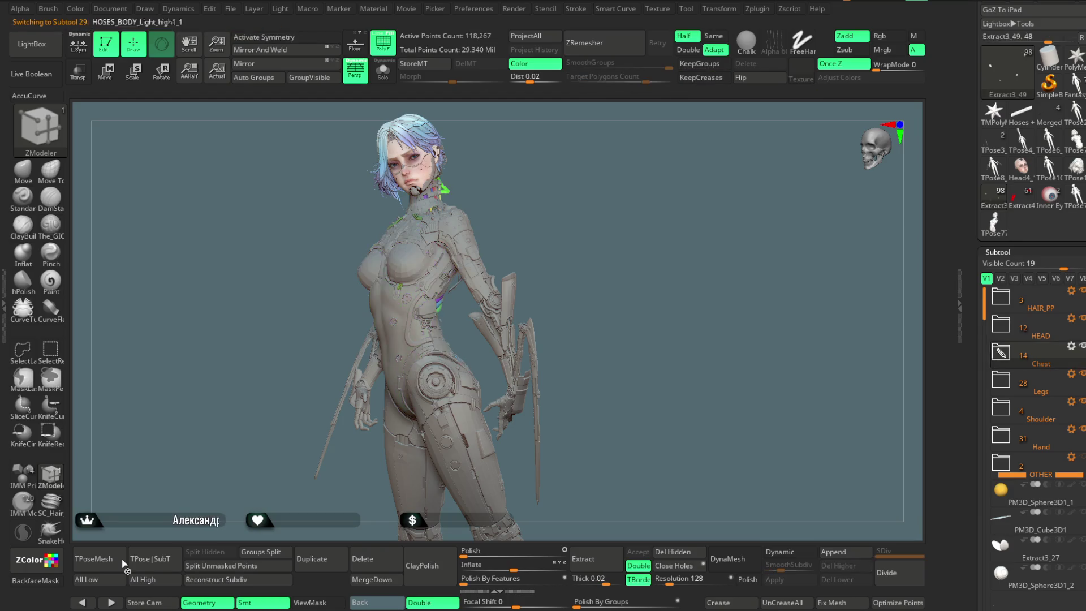
pyautogui.press('Down')
pyautogui.press('Down')
pyautogui.press('Down')
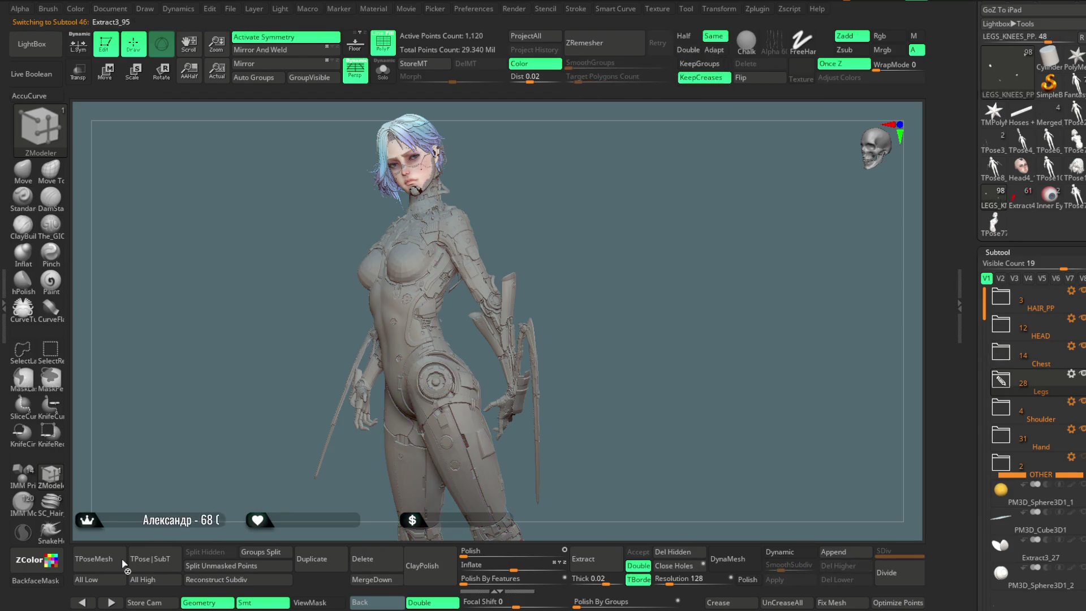
pyautogui.press('Down')
pyautogui.press('Down')
pyautogui.press('Down')
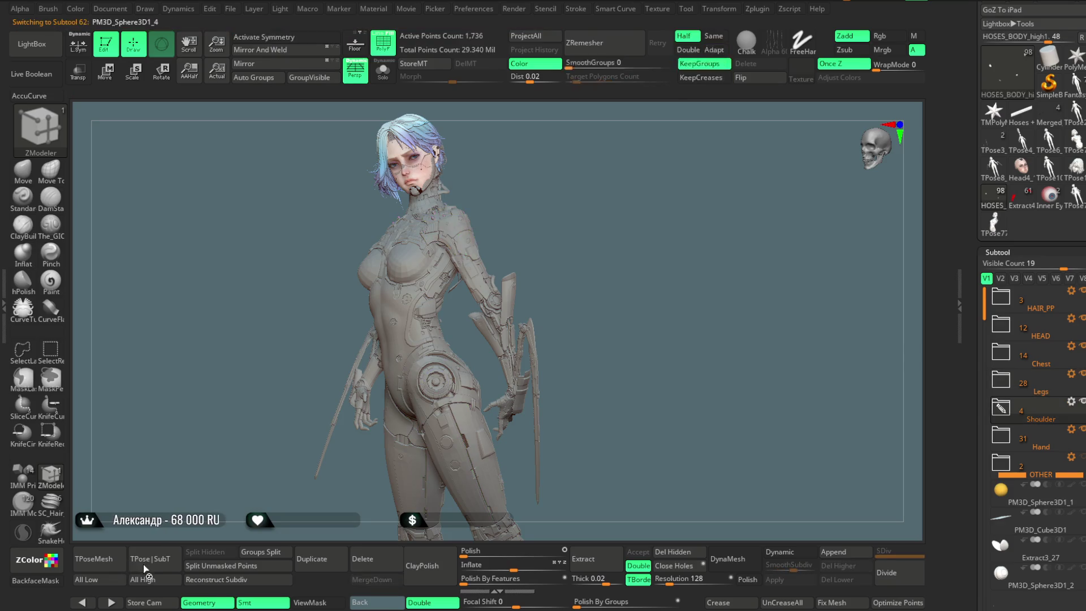
pyautogui.press('Down')
pyautogui.press('Down')
pyautogui.press('Down')
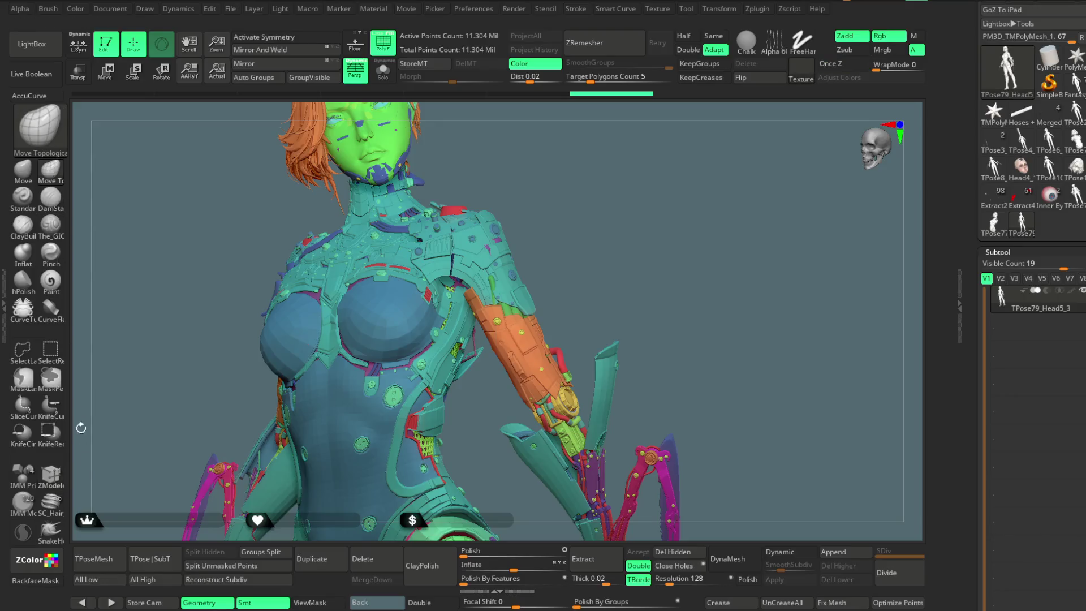
# Briefly isolate the two shoulder-armour pieces, then show all parts again
pyautogui.click(55, 355)
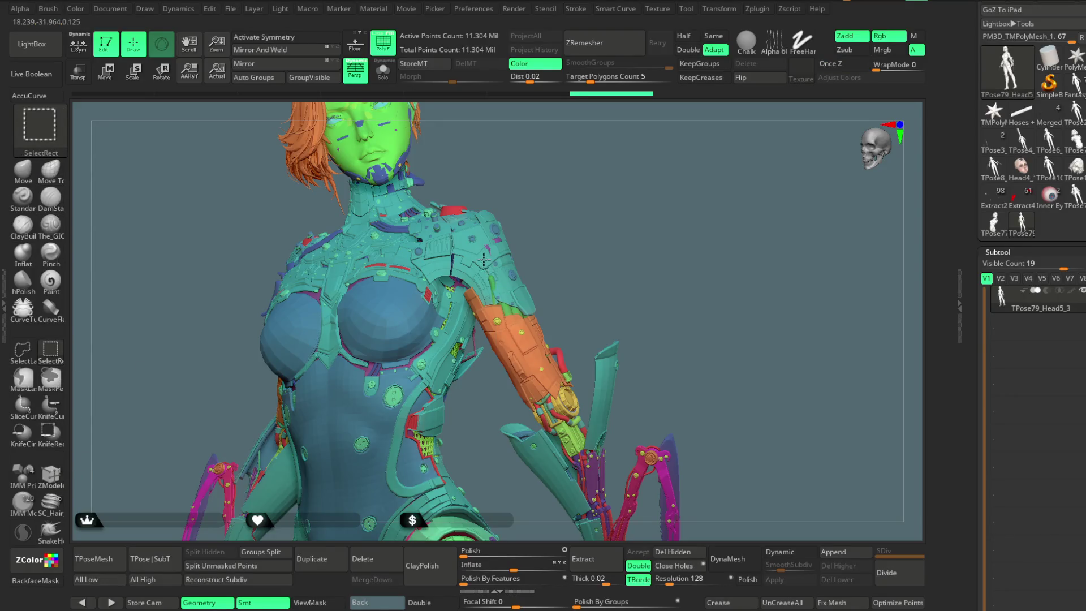
pyautogui.keyDown('ctrl'); pyautogui.keyDown('shift'); pyautogui.click(483, 258); pyautogui.keyUp('shift'); pyautogui.keyUp('ctrl')
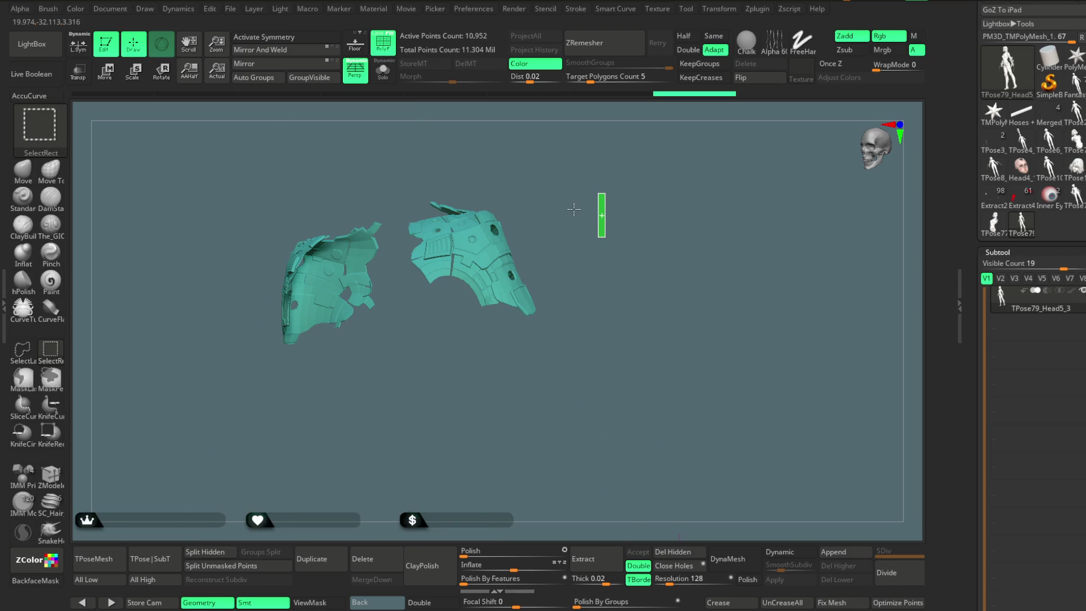
pyautogui.keyDown('ctrl'); pyautogui.keyDown('shift'); pyautogui.click(573, 209); pyautogui.keyUp('shift'); pyautogui.keyUp('ctrl')
pyautogui.moveTo(598, 224); pyautogui.dragTo(505, 265)
# Hide the purple shoulder disk, blue ring and small shoulder fragments with Ctrl+Shift clicks
pyautogui.hotkey('ctrl', 'shift')
pyautogui.keyDown('ctrl'); pyautogui.keyDown('alt'); pyautogui.keyDown('shift'); pyautogui.click(499, 270); pyautogui.keyUp('shift'); pyautogui.keyUp('alt'); pyautogui.keyUp('ctrl')
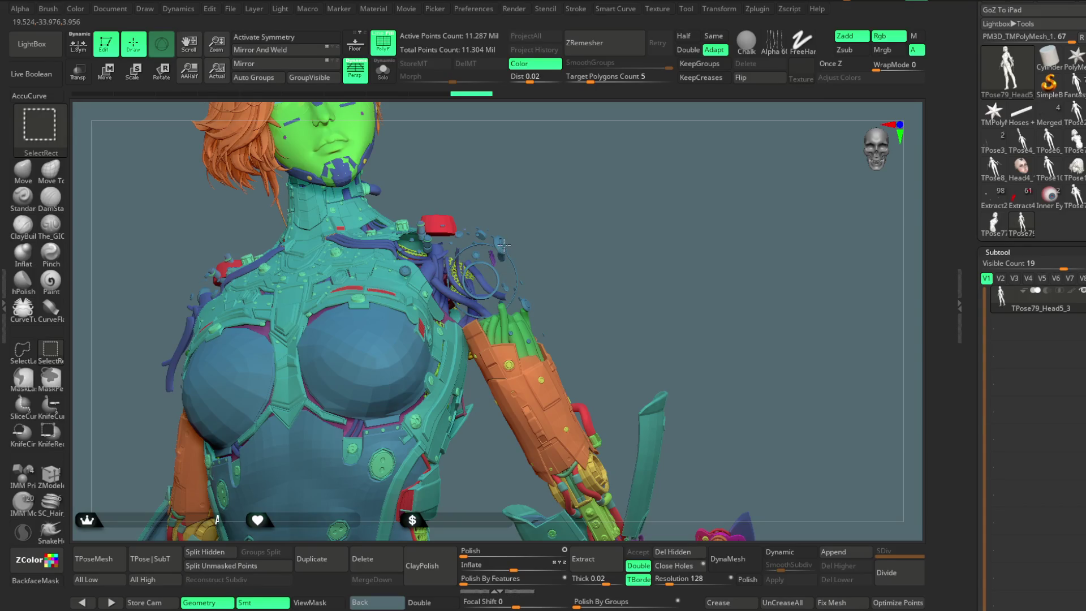
pyautogui.keyDown('ctrl'); pyautogui.keyDown('alt'); pyautogui.keyDown('shift'); pyautogui.click(503, 245); pyautogui.keyUp('shift'); pyautogui.keyUp('alt'); pyautogui.keyUp('ctrl')
pyautogui.keyDown('ctrl'); pyautogui.keyDown('alt'); pyautogui.keyDown('shift'); pyautogui.click(496, 252); pyautogui.keyUp('shift'); pyautogui.keyUp('alt'); pyautogui.keyUp('ctrl')
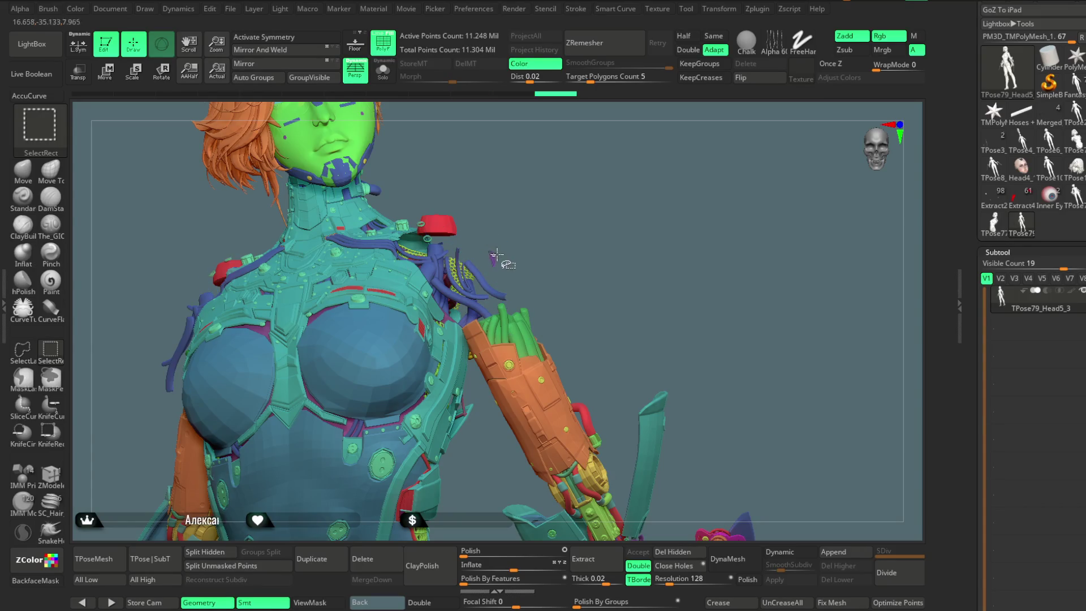
pyautogui.keyDown('ctrl'); pyautogui.keyDown('alt'); pyautogui.keyDown('shift'); pyautogui.click(491, 262); pyautogui.keyUp('shift'); pyautogui.keyUp('alt'); pyautogui.keyUp('ctrl')
pyautogui.moveTo(589, 307)
pyautogui.mouseDown()
pyautogui.moveTo(571, 253)
pyautogui.moveTo(538, 252)
pyautogui.mouseUp()
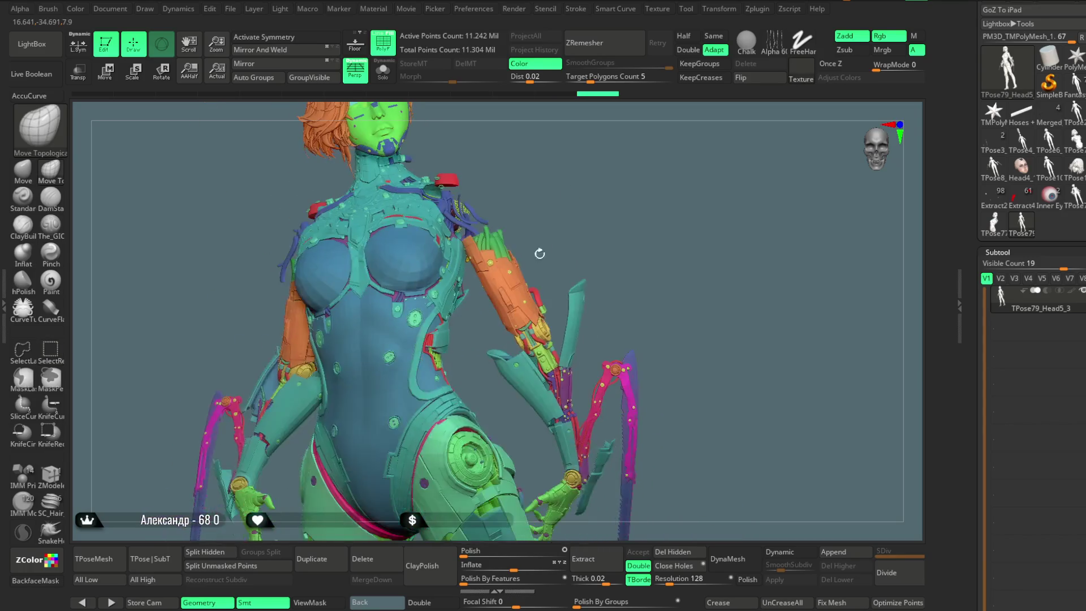
# Hide the orange upper-arm piece, red hose and remaining small arm and shoulder fragments
pyautogui.keyDown('ctrl'); pyautogui.keyDown('alt'); pyautogui.keyDown('shift'); pyautogui.click(491, 262); pyautogui.keyUp('shift'); pyautogui.keyUp('alt'); pyautogui.keyUp('ctrl')
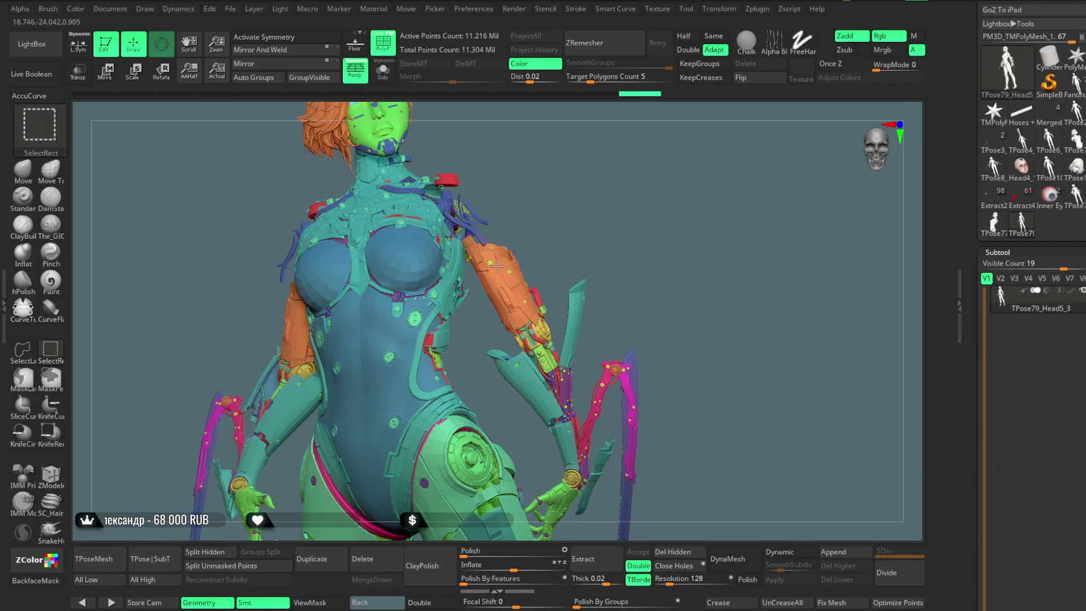
pyautogui.keyDown('ctrl'); pyautogui.keyDown('alt'); pyautogui.keyDown('shift'); pyautogui.click(504, 278); pyautogui.keyUp('shift'); pyautogui.keyUp('alt'); pyautogui.keyUp('ctrl')
pyautogui.keyDown('ctrl'); pyautogui.keyDown('alt'); pyautogui.keyDown('shift'); pyautogui.click(505, 279); pyautogui.keyUp('shift'); pyautogui.keyUp('alt'); pyautogui.keyUp('ctrl')
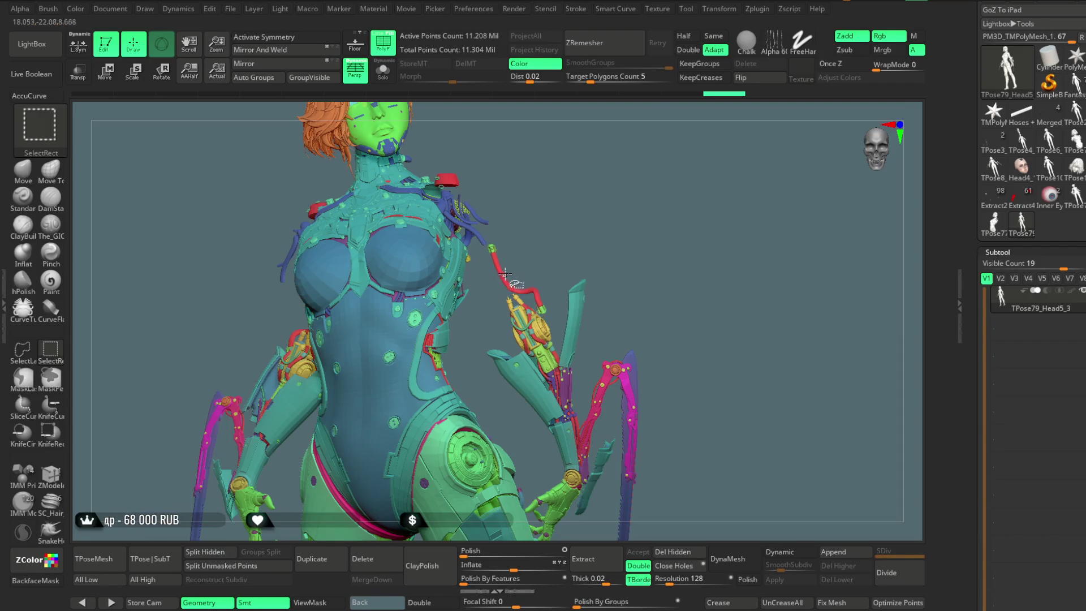
pyautogui.keyDown('ctrl'); pyautogui.keyDown('alt'); pyautogui.keyDown('shift'); pyautogui.click(503, 273); pyautogui.keyUp('shift'); pyautogui.keyUp('alt'); pyautogui.keyUp('ctrl')
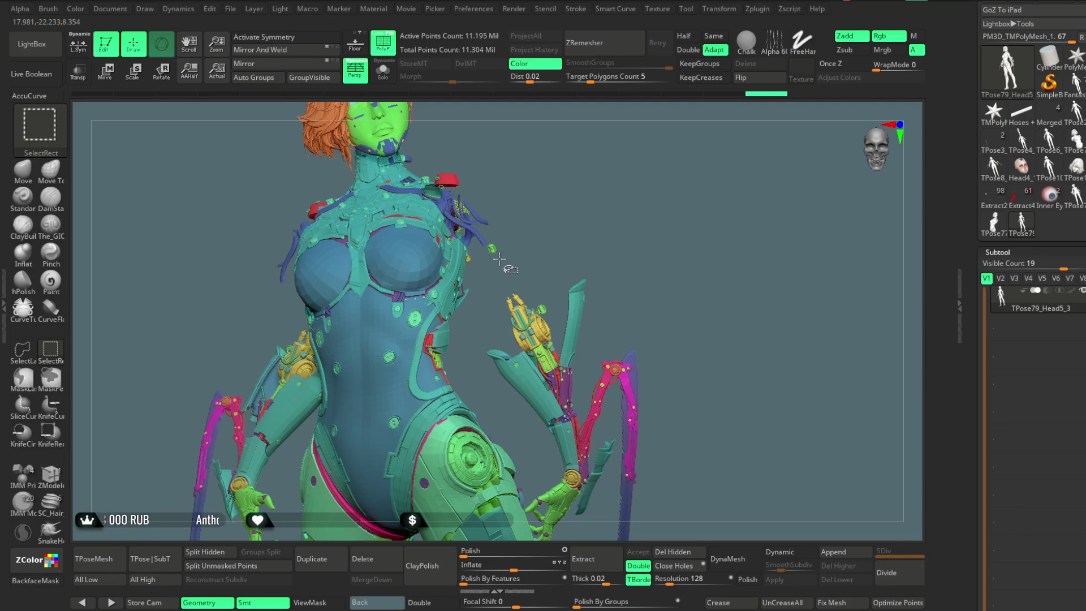
pyautogui.keyDown('ctrl'); pyautogui.keyDown('alt'); pyautogui.keyDown('shift'); pyautogui.click(496, 251); pyautogui.keyUp('shift'); pyautogui.keyUp('alt'); pyautogui.keyUp('ctrl')
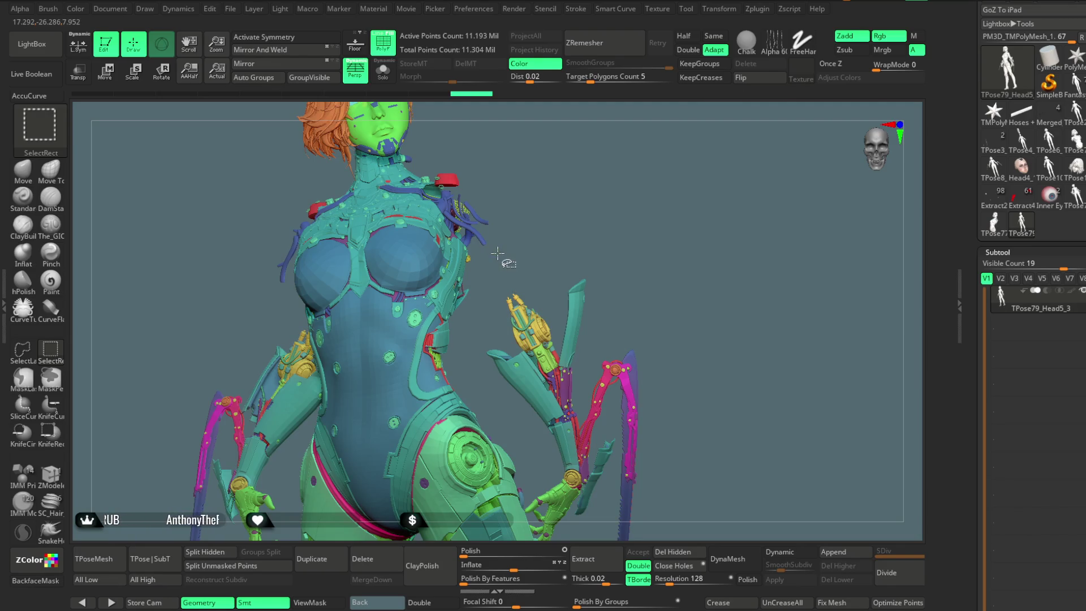
pyautogui.moveTo(671, 276)
pyautogui.keyDown('alt'); pyautogui.mouseDown()
pyautogui.moveTo(639, 186)
pyautogui.moveTo(598, 225)
pyautogui.mouseUp(); pyautogui.keyUp('alt')
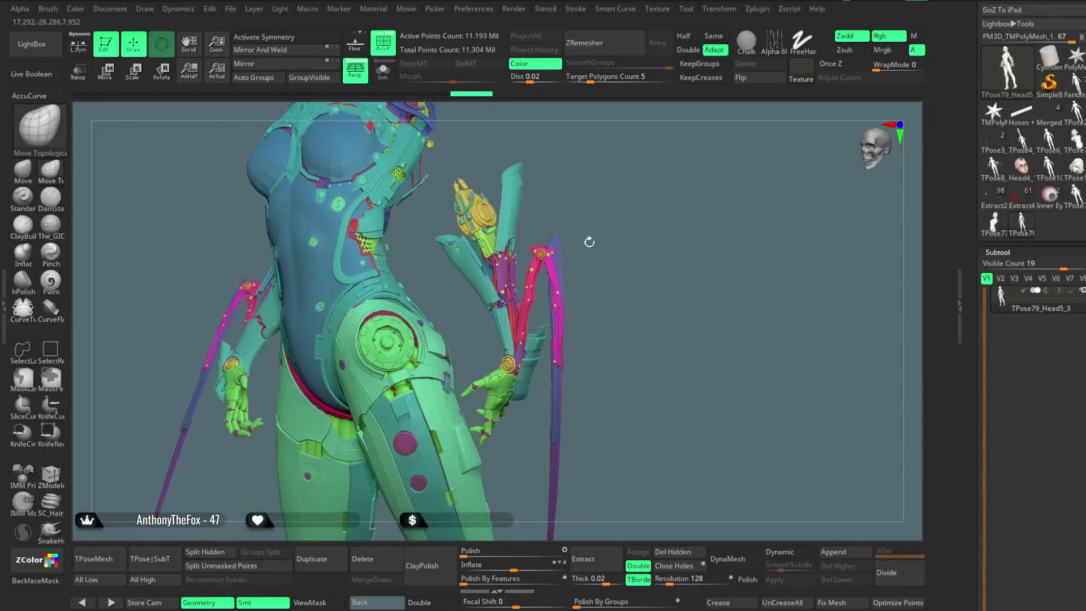
# Hide the right hand's finger geometry and reframe the torso
pyautogui.keyDown('ctrl'); pyautogui.keyDown('alt'); pyautogui.keyDown('shift'); pyautogui.click(489, 386); pyautogui.keyUp('shift'); pyautogui.keyUp('alt'); pyautogui.keyUp('ctrl')
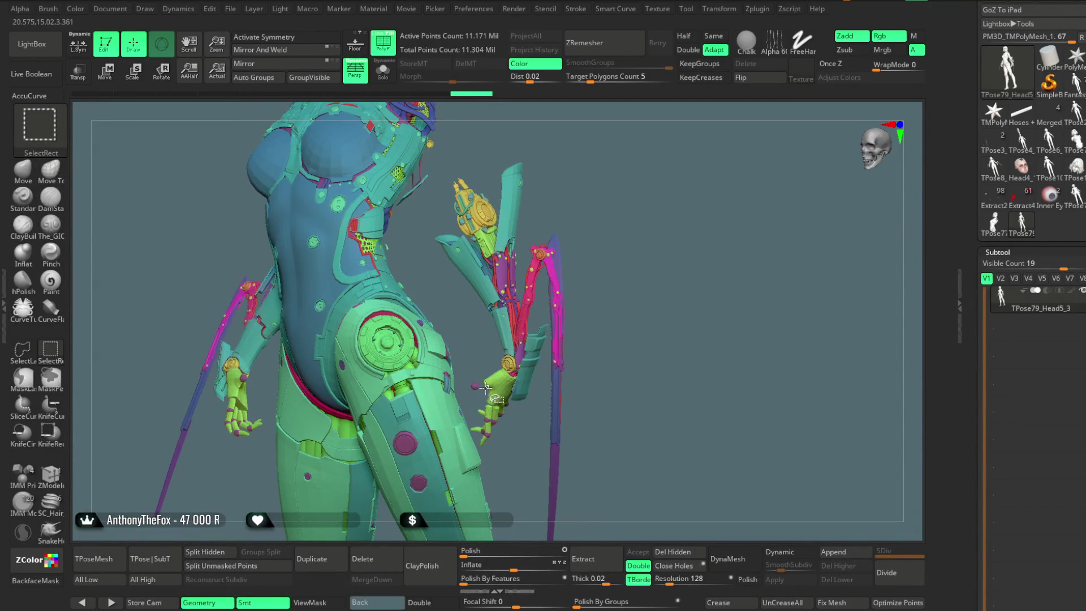
pyautogui.keyDown('ctrl'); pyautogui.keyDown('alt'); pyautogui.keyDown('shift'); pyautogui.click(493, 409); pyautogui.keyUp('shift'); pyautogui.keyUp('alt'); pyautogui.keyUp('ctrl')
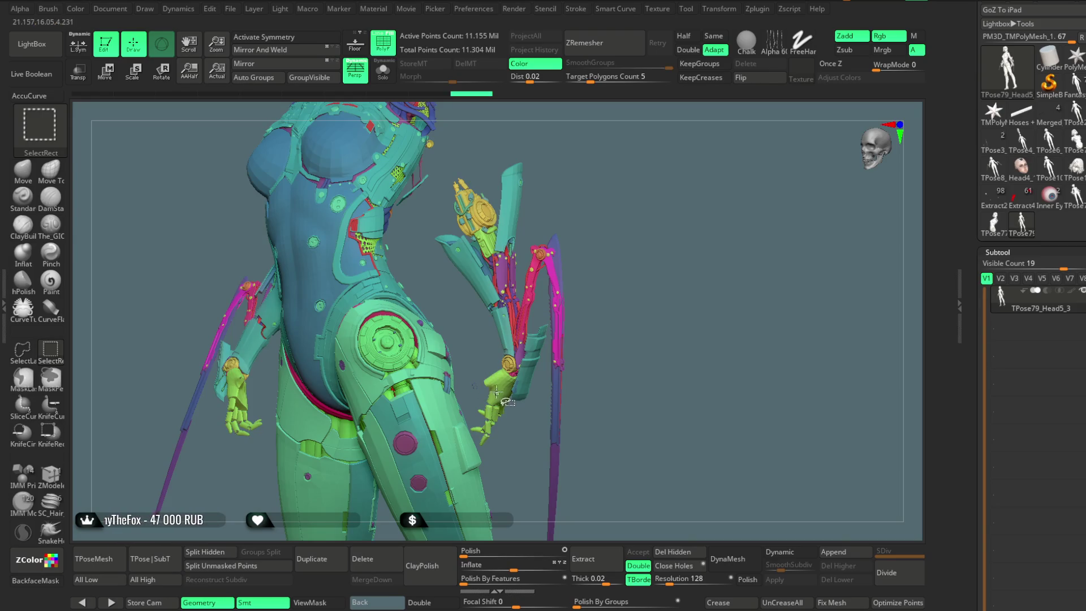
pyautogui.keyDown('ctrl'); pyautogui.keyDown('alt'); pyautogui.keyDown('shift'); pyautogui.click(477, 388); pyautogui.keyUp('shift'); pyautogui.keyUp('alt'); pyautogui.keyUp('ctrl')
pyautogui.moveTo(461, 388)
pyautogui.keyDown('alt'); pyautogui.mouseDown()
pyautogui.moveTo(521, 482)
pyautogui.moveTo(446, 384)
pyautogui.mouseUp(); pyautogui.keyUp('alt')
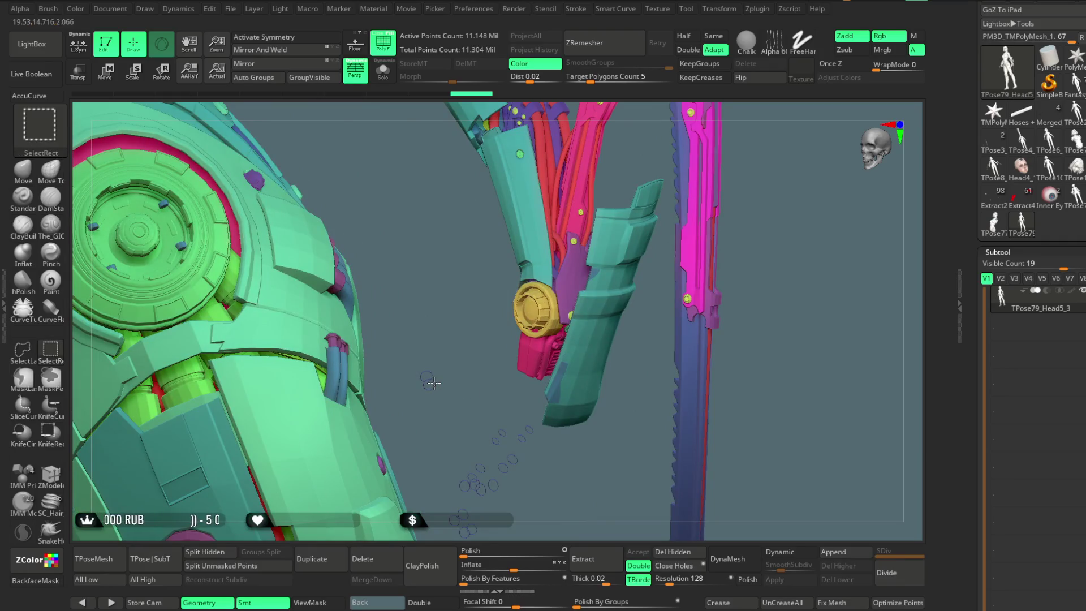
pyautogui.press('f')
pyautogui.moveTo(585, 175)
pyautogui.mouseDown()
pyautogui.moveTo(615, 208)
pyautogui.moveTo(565, 220)
pyautogui.mouseUp()
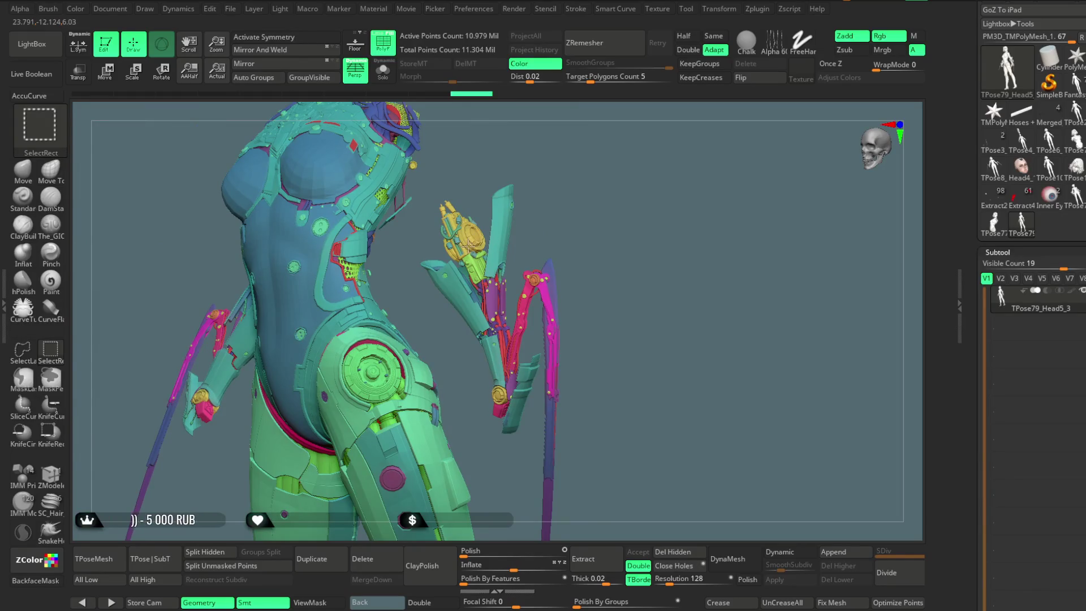
# Hide the yellow and teal parts and lasso-hide more arm pieces
pyautogui.keyDown('ctrl'); pyautogui.keyDown('alt'); pyautogui.keyDown('shift'); pyautogui.click(469, 244); pyautogui.keyUp('shift'); pyautogui.keyUp('alt'); pyautogui.keyUp('ctrl')
pyautogui.keyDown('ctrl'); pyautogui.keyDown('alt'); pyautogui.keyDown('shift'); pyautogui.click(460, 222); pyautogui.keyUp('shift'); pyautogui.keyUp('alt'); pyautogui.keyUp('ctrl')
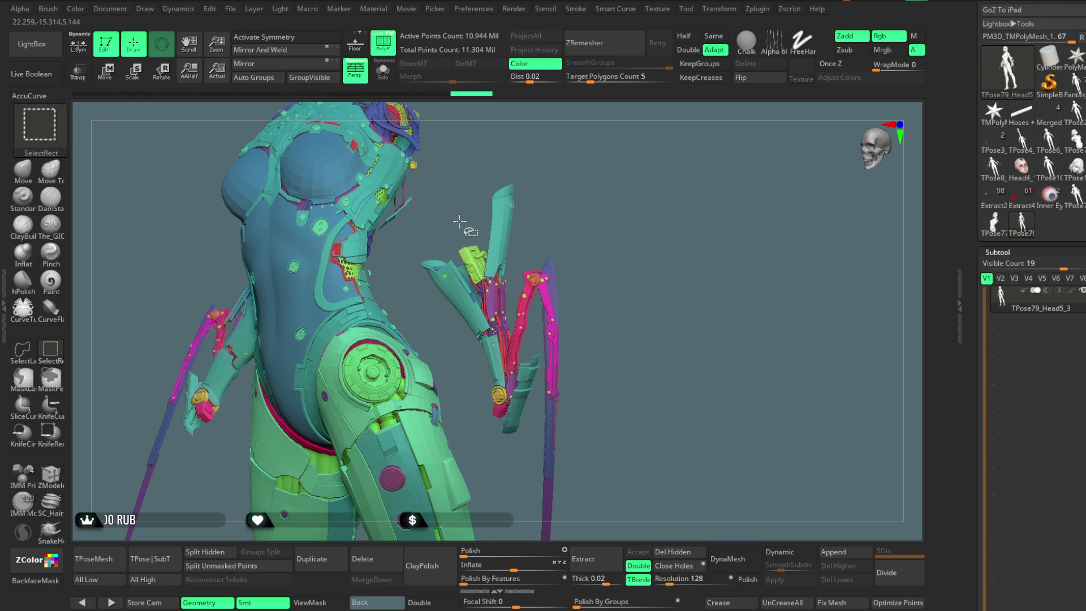
pyautogui.keyDown('ctrl'); pyautogui.keyDown('alt'); pyautogui.keyDown('shift'); pyautogui.click(499, 246); pyautogui.keyUp('shift'); pyautogui.keyUp('alt'); pyautogui.keyUp('ctrl')
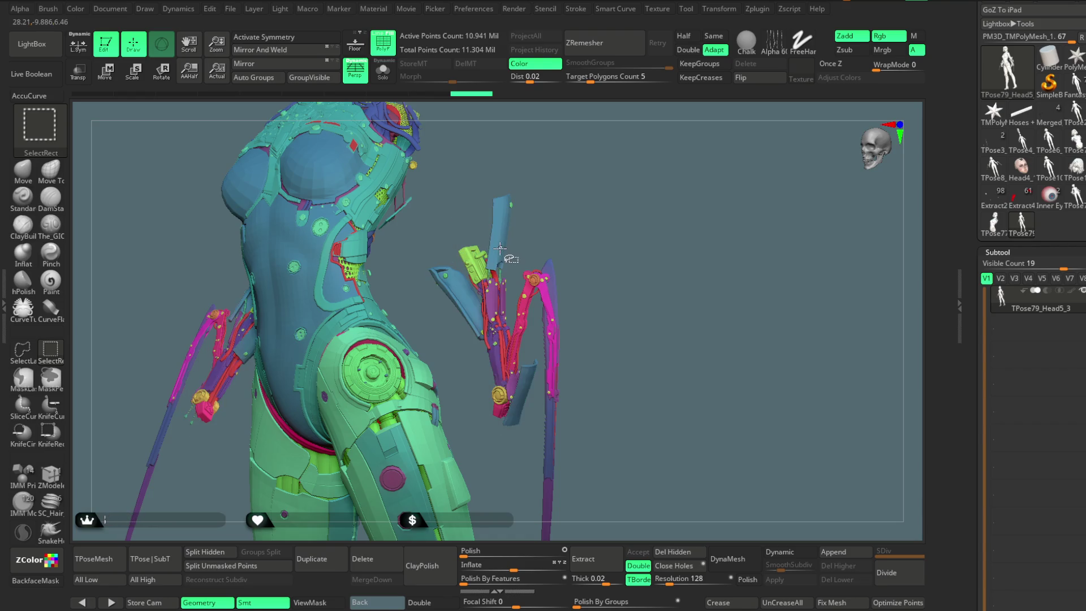
pyautogui.moveTo(608, 238)
pyautogui.mouseDown()
pyautogui.moveTo(659, 211)
pyautogui.moveTo(650, 186)
pyautogui.mouseUp()
pyautogui.moveTo(534, 137)
pyautogui.keyDown('ctrl'); pyautogui.keyDown('alt'); pyautogui.keyDown('shift'); pyautogui.mouseDown()
pyautogui.moveTo(479, 143)
pyautogui.moveTo(455, 180)
pyautogui.moveTo(454, 233)
pyautogui.moveTo(514, 367)
pyautogui.moveTo(577, 454)
pyautogui.moveTo(639, 295)
pyautogui.mouseUp(); pyautogui.keyUp('shift'); pyautogui.keyUp('alt'); pyautogui.keyUp('ctrl')
pyautogui.moveTo(610, 244)
pyautogui.keyDown('ctrl'); pyautogui.keyDown('alt'); pyautogui.keyDown('shift'); pyautogui.mouseDown()
pyautogui.moveTo(601, 206)
pyautogui.moveTo(635, 193)
pyautogui.moveTo(537, 242)
pyautogui.mouseUp(); pyautogui.keyUp('shift'); pyautogui.keyUp('alt'); pyautogui.keyUp('ctrl')
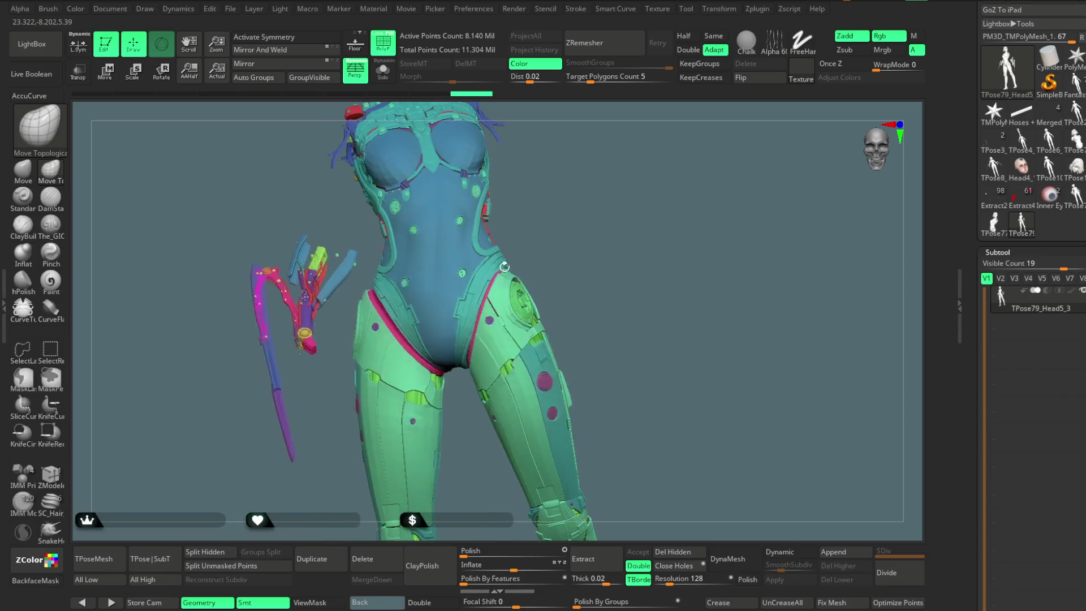
# Lasso-hide the last arm parts, invert visibility to keep only the arms, and mask the left arm
pyautogui.moveTo(366, 277)
pyautogui.keyDown('ctrl'); pyautogui.keyDown('alt'); pyautogui.keyDown('shift'); pyautogui.mouseDown()
pyautogui.moveTo(221, 514)
pyautogui.moveTo(269, 168)
pyautogui.mouseUp(); pyautogui.keyUp('shift'); pyautogui.keyUp('alt'); pyautogui.keyUp('ctrl')
pyautogui.moveTo(524, 261)
pyautogui.keyDown('ctrl'); pyautogui.keyDown('alt'); pyautogui.keyDown('shift'); pyautogui.mouseDown()
pyautogui.moveTo(594, 213)
pyautogui.moveTo(597, 169)
pyautogui.moveTo(592, 237)
pyautogui.moveTo(563, 253)
pyautogui.moveTo(603, 215)
pyautogui.moveTo(627, 215)
pyautogui.mouseUp(); pyautogui.keyUp('shift'); pyautogui.keyUp('alt'); pyautogui.keyUp('ctrl')
pyautogui.keyDown('ctrl'); pyautogui.keyDown('shift'); pyautogui.click(600, 249); pyautogui.keyUp('shift'); pyautogui.keyUp('ctrl')
pyautogui.moveTo(433, 214)
pyautogui.keyDown('ctrl'); pyautogui.mouseDown()
pyautogui.moveTo(436, 376)
pyautogui.moveTo(400, 521)
pyautogui.moveTo(313, 521)
pyautogui.moveTo(308, 509)
pyautogui.mouseUp(); pyautogui.keyUp('ctrl')
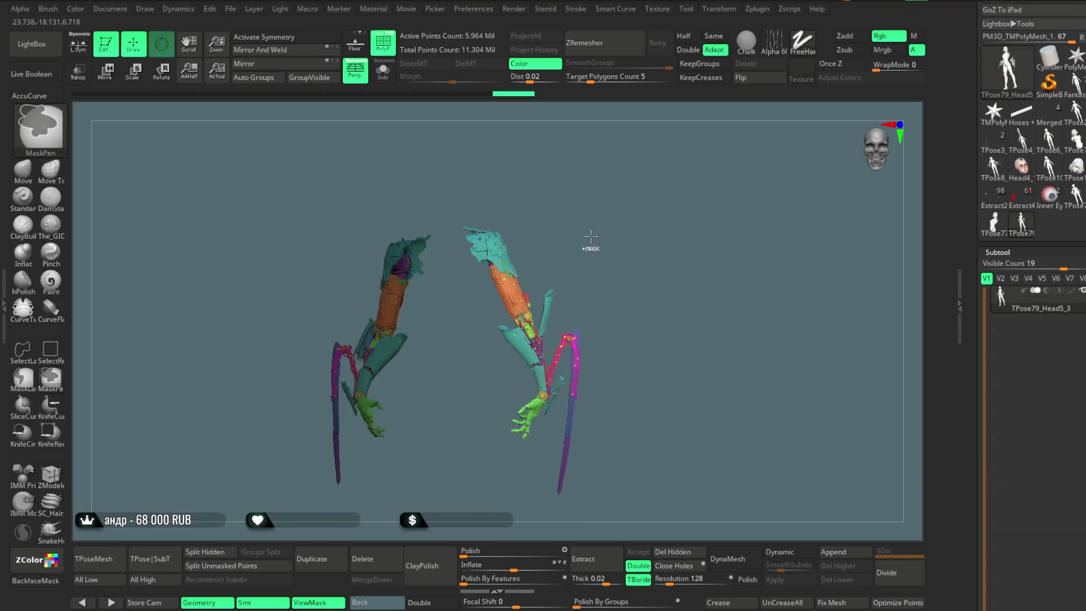
# Lasso-mask the right and left arms with MaskLasso, then unhide the whole figure
pyautogui.hotkey('ctrl', 'h')
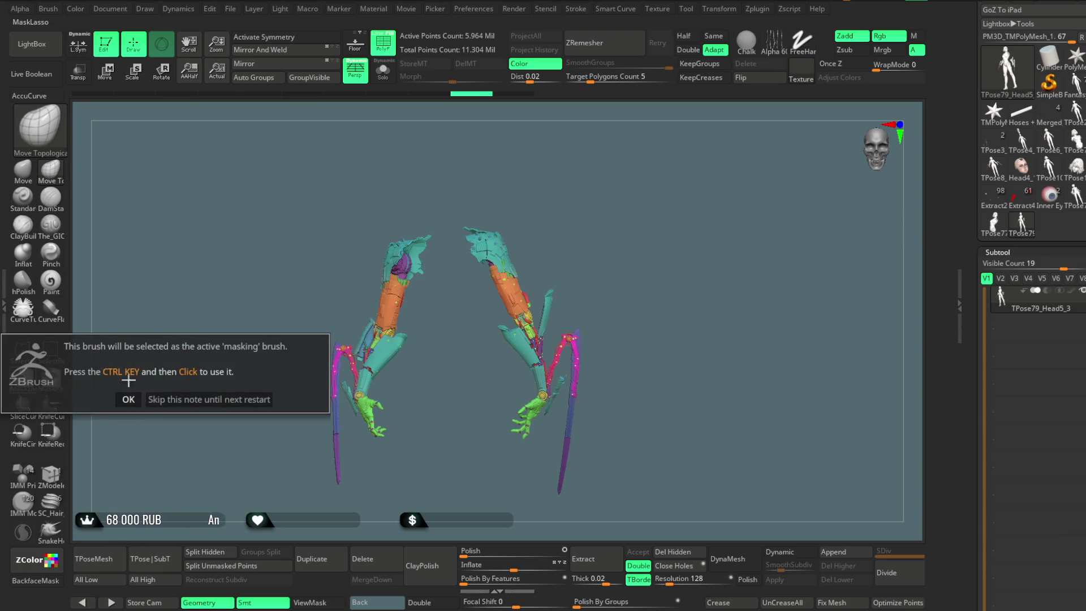
pyautogui.click(23, 377)
pyautogui.moveTo(527, 191)
pyautogui.keyDown('ctrl'); pyautogui.mouseDown()
pyautogui.moveTo(450, 195)
pyautogui.moveTo(489, 458)
pyautogui.moveTo(656, 429)
pyautogui.moveTo(623, 249)
pyautogui.mouseUp(); pyautogui.keyUp('ctrl')
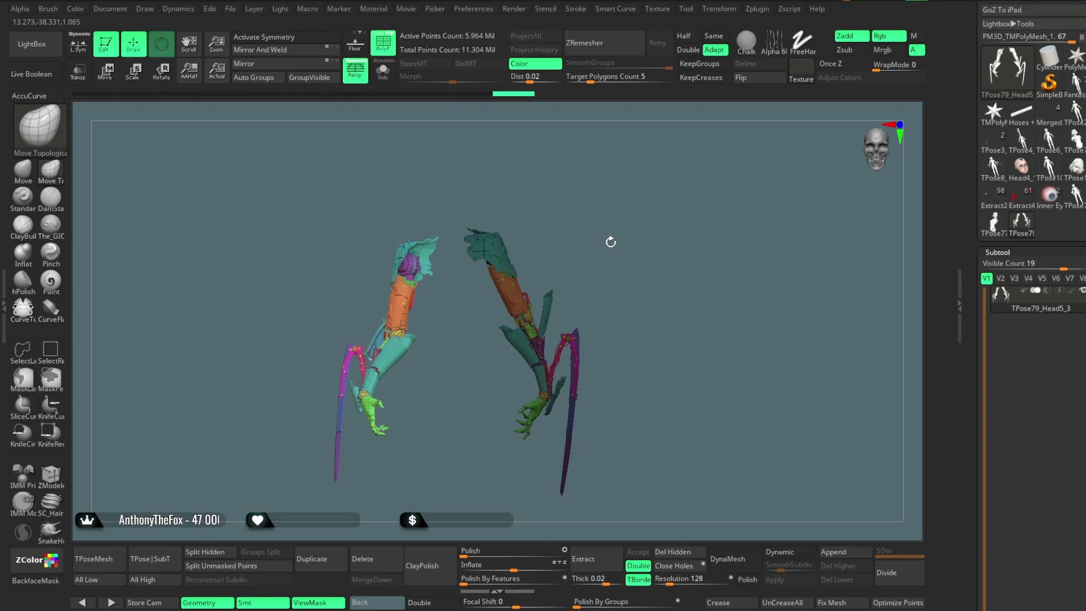
pyautogui.keyDown('ctrl'); pyautogui.moveTo(611, 243); pyautogui.dragTo(609, 243); pyautogui.keyUp('ctrl')
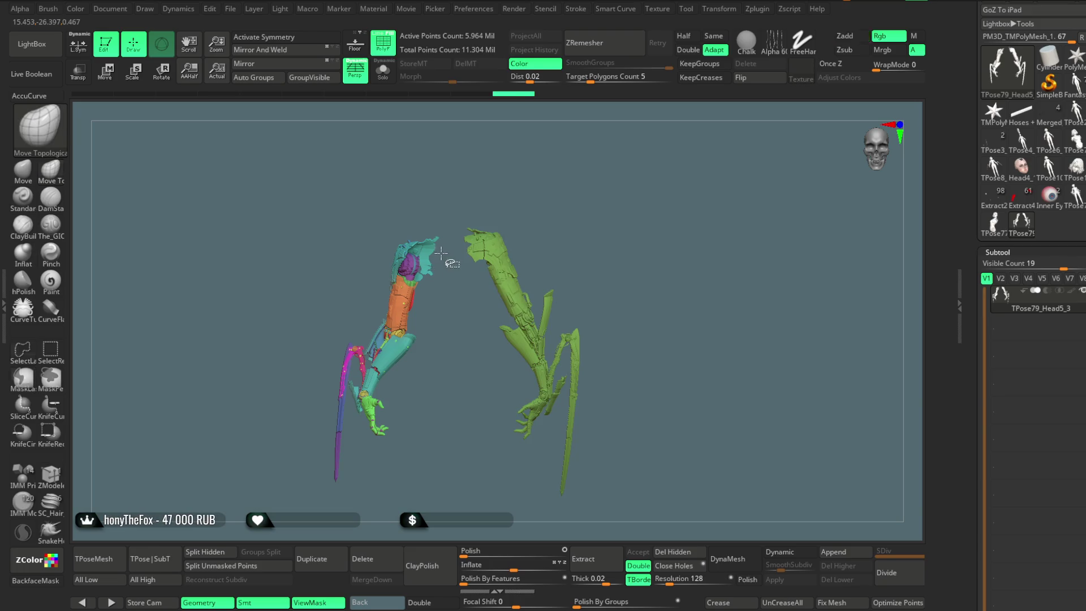
pyautogui.moveTo(445, 223)
pyautogui.keyDown('ctrl'); pyautogui.mouseDown()
pyautogui.moveTo(446, 464)
pyautogui.moveTo(281, 481)
pyautogui.moveTo(276, 208)
pyautogui.mouseUp(); pyautogui.keyUp('ctrl')
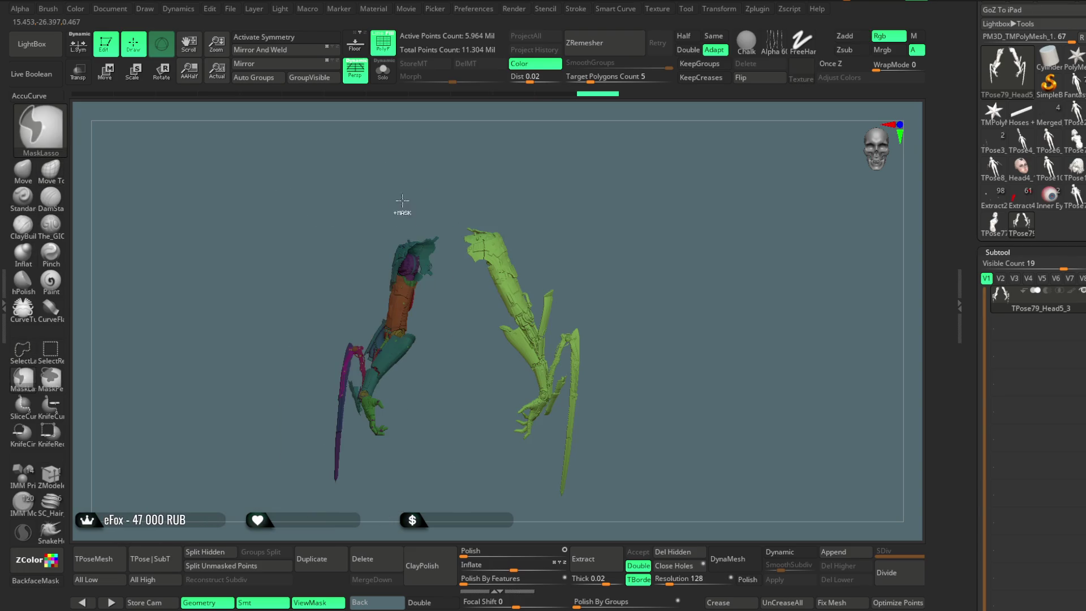
pyautogui.moveTo(599, 203)
pyautogui.mouseDown()
pyautogui.moveTo(586, 194)
pyautogui.moveTo(606, 202)
pyautogui.moveTo(588, 162)
pyautogui.moveTo(599, 177)
pyautogui.moveTo(633, 148)
pyautogui.mouseUp()
pyautogui.keyDown('ctrl'); pyautogui.keyDown('shift'); pyautogui.click(602, 204); pyautogui.keyUp('shift'); pyautogui.keyUp('ctrl')
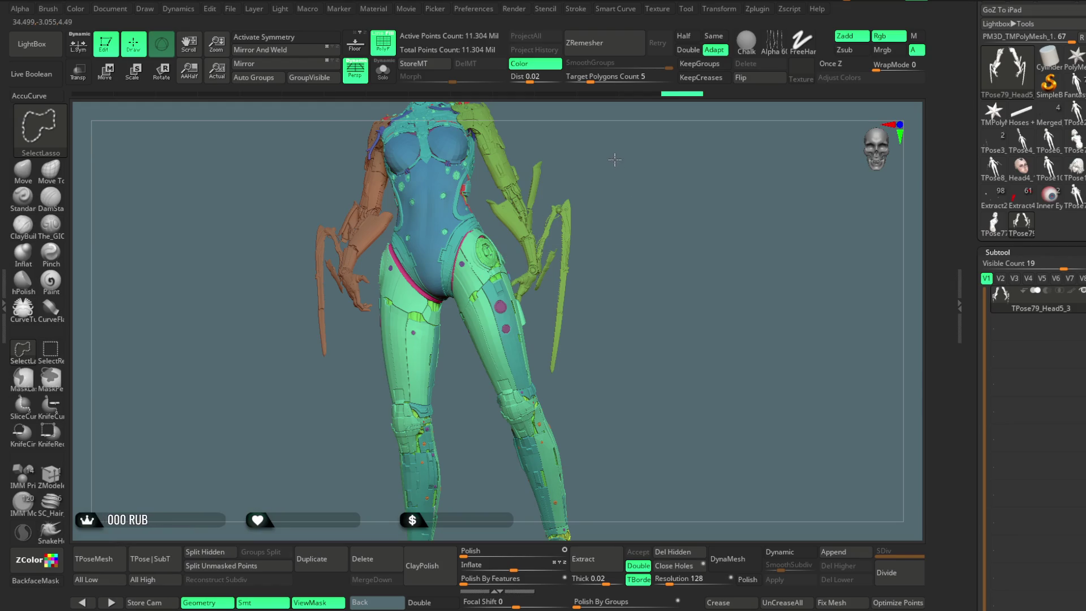
pyautogui.keyDown('alt'); pyautogui.moveTo(615, 154); pyautogui.dragTo(557, 232); pyautogui.keyUp('alt')
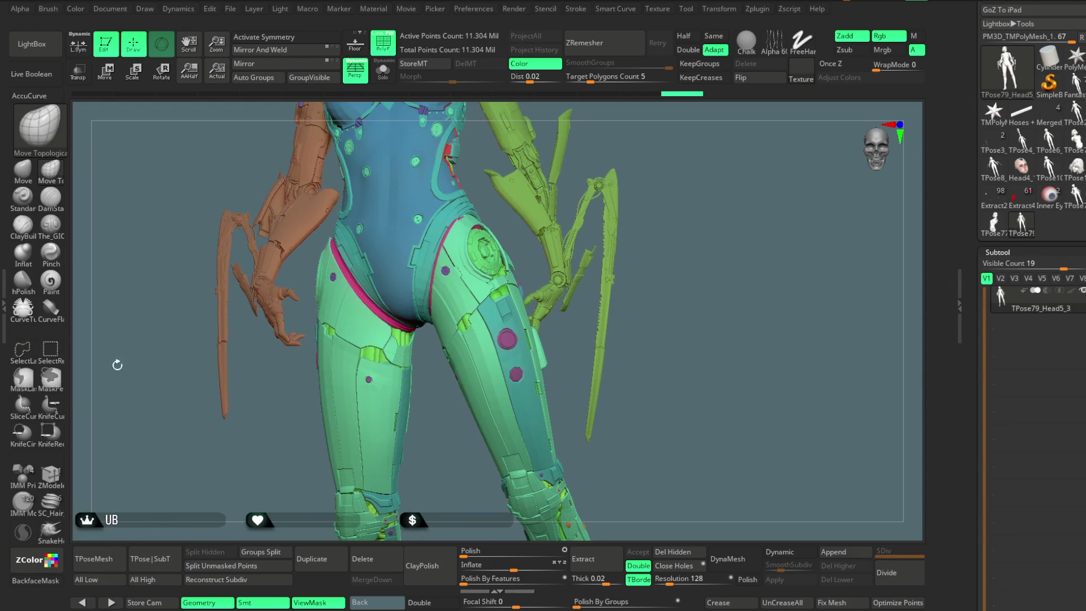
# Hide both round hip discs with SelectRect by isolating a disc and inverting visibility
pyautogui.click(51, 348)
pyautogui.keyDown('ctrl'); pyautogui.keyDown('shift'); pyautogui.click(487, 258); pyautogui.keyUp('shift'); pyautogui.keyUp('ctrl')
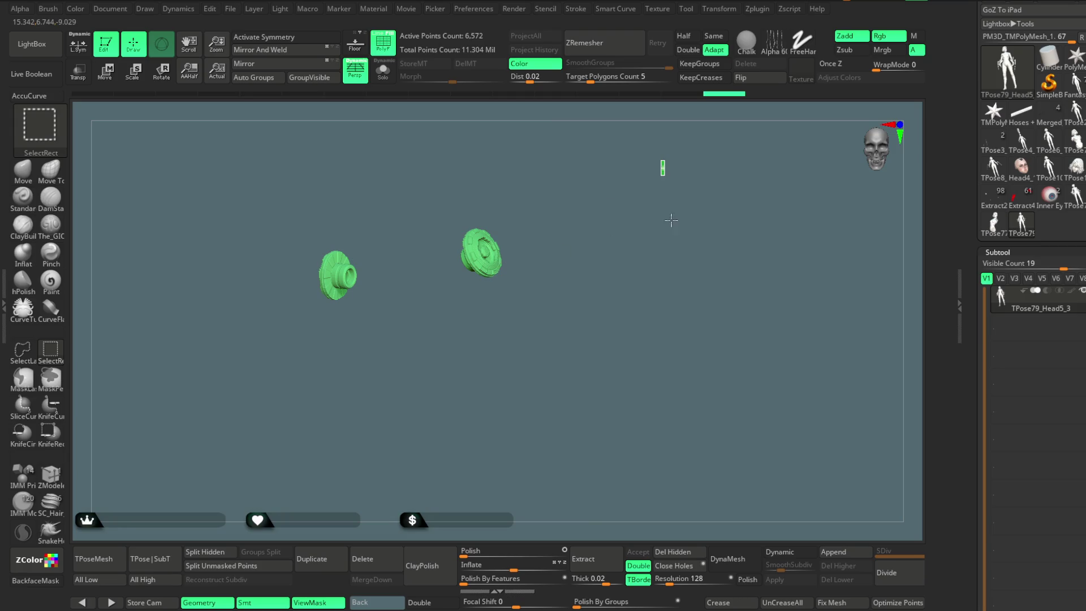
pyautogui.keyDown('ctrl'); pyautogui.keyDown('shift'); pyautogui.click(467, 285); pyautogui.keyUp('shift'); pyautogui.keyUp('ctrl')
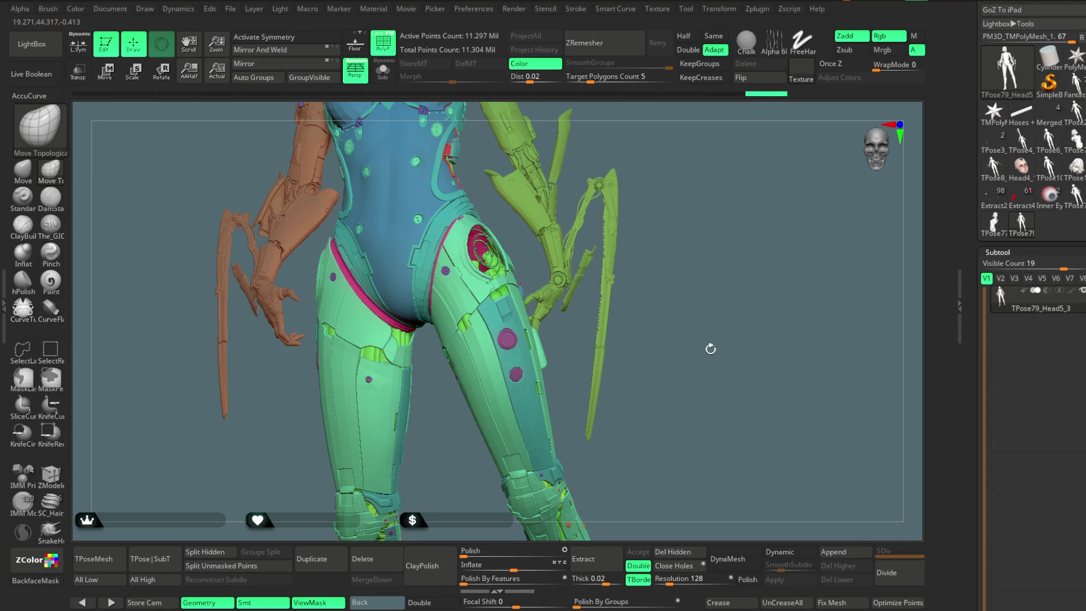
pyautogui.moveTo(734, 208); pyautogui.dragTo(565, 265)
# Hide the thigh armour plates, purple hip balls, and red and green hip cylinders; dismiss the undo notice
pyautogui.hotkey('ctrl', 'shift')
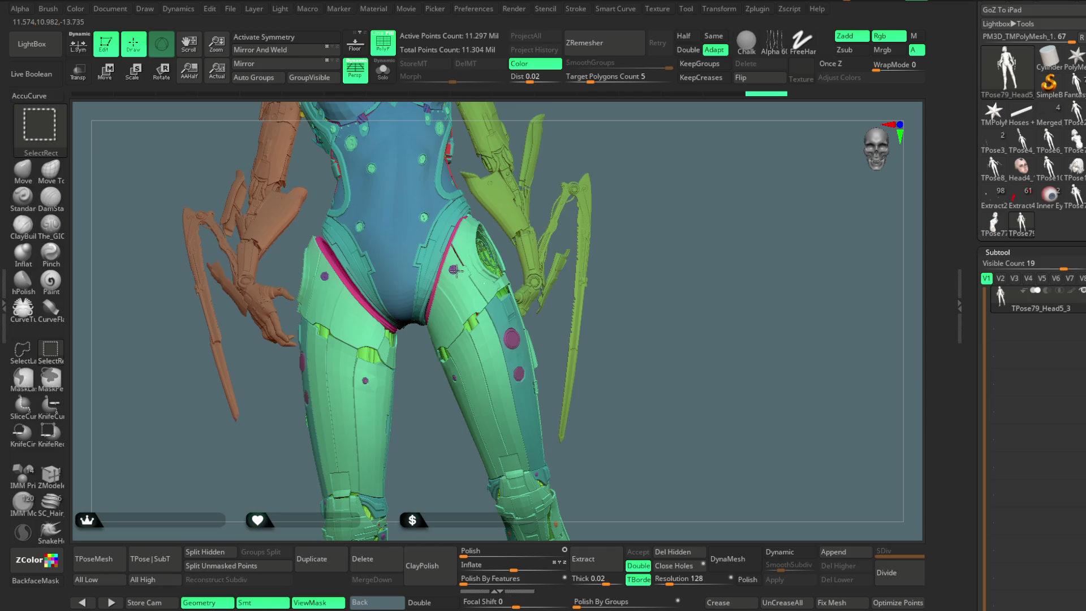
pyautogui.keyDown('ctrl'); pyautogui.keyDown('alt'); pyautogui.keyDown('shift'); pyautogui.click(460, 270); pyautogui.keyUp('shift'); pyautogui.keyUp('alt'); pyautogui.keyUp('ctrl')
pyautogui.keyDown('ctrl'); pyautogui.keyDown('alt'); pyautogui.keyDown('shift'); pyautogui.click(466, 279); pyautogui.keyUp('shift'); pyautogui.keyUp('alt'); pyautogui.keyUp('ctrl')
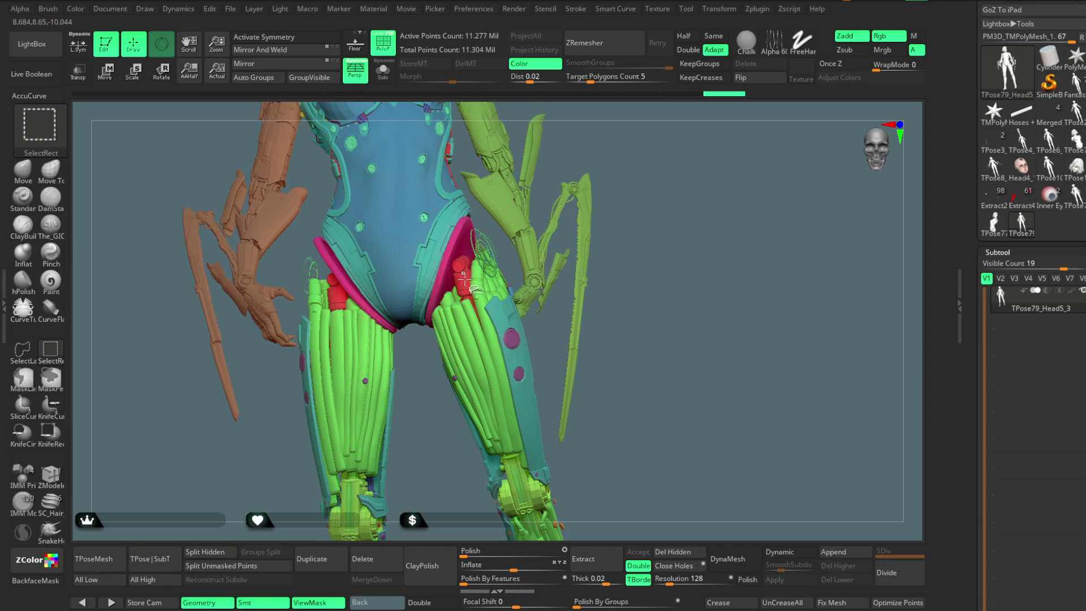
pyautogui.keyDown('ctrl'); pyautogui.keyDown('alt'); pyautogui.keyDown('shift'); pyautogui.click(488, 271); pyautogui.keyUp('shift'); pyautogui.keyUp('alt'); pyautogui.keyUp('ctrl')
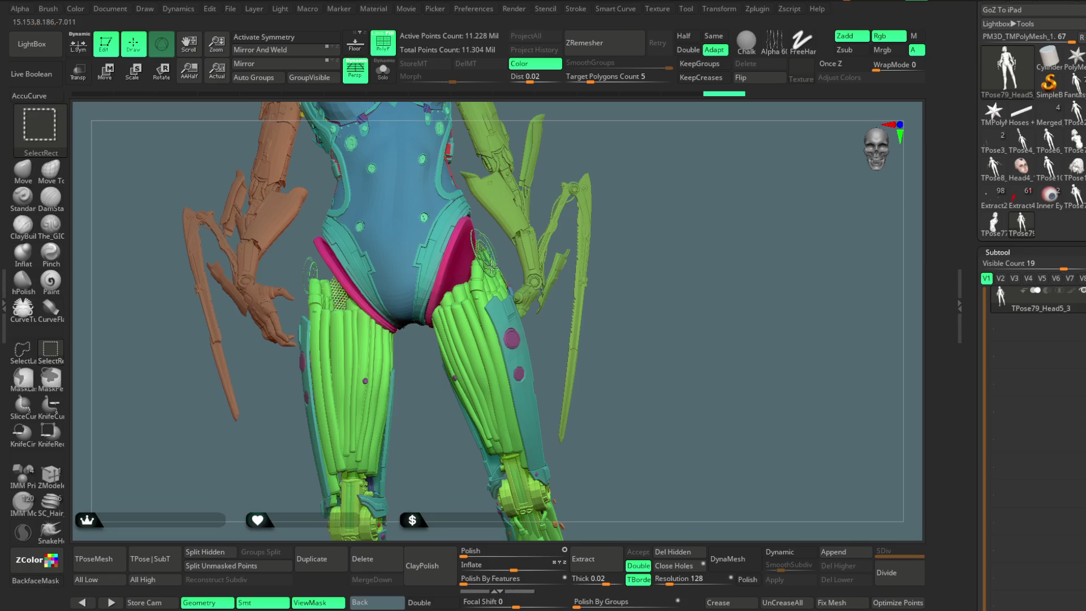
pyautogui.keyDown('ctrl'); pyautogui.keyDown('alt'); pyautogui.keyDown('shift'); pyautogui.click(489, 269); pyautogui.keyUp('shift'); pyautogui.keyUp('alt'); pyautogui.keyUp('ctrl')
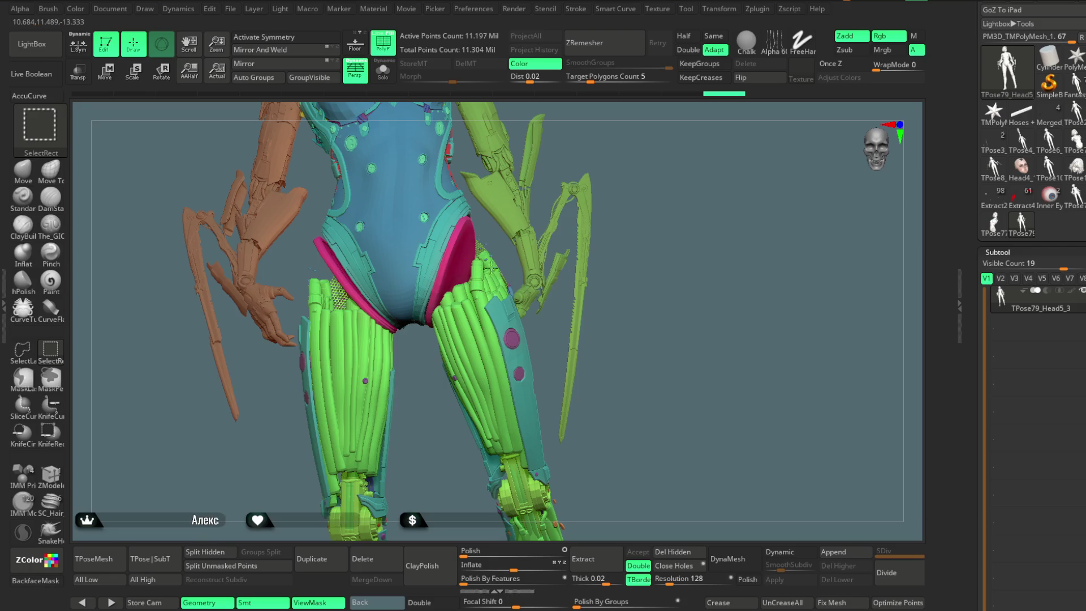
pyautogui.keyDown('ctrl'); pyautogui.keyDown('alt'); pyautogui.keyDown('shift'); pyautogui.click(495, 257); pyautogui.keyUp('shift'); pyautogui.keyUp('alt'); pyautogui.keyUp('ctrl')
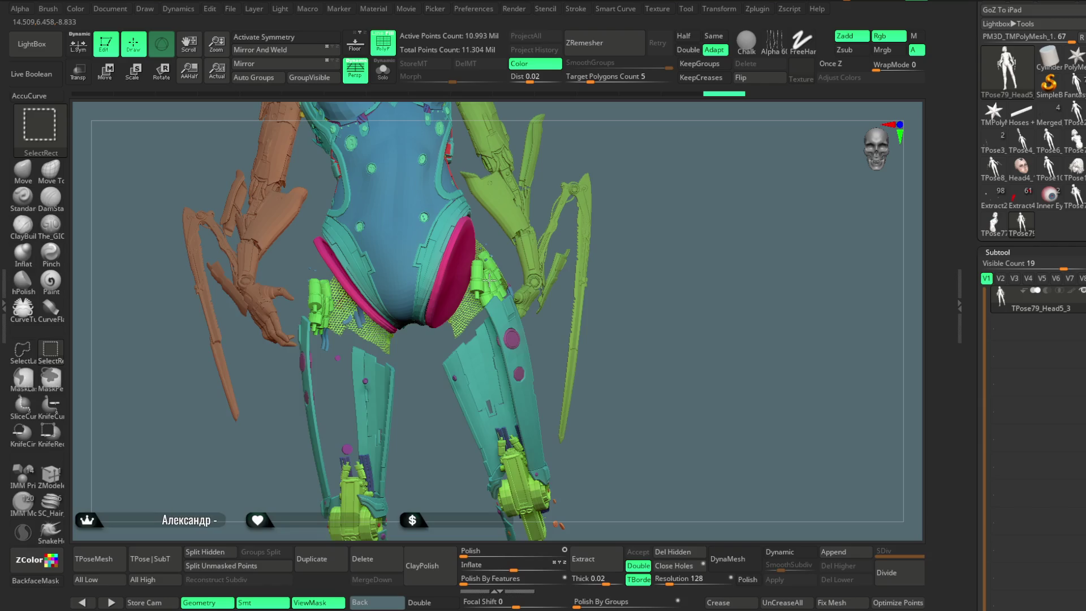
pyautogui.keyDown('ctrl'); pyautogui.keyDown('alt'); pyautogui.keyDown('shift'); pyautogui.click(488, 279); pyautogui.keyUp('shift'); pyautogui.keyUp('alt'); pyautogui.keyUp('ctrl')
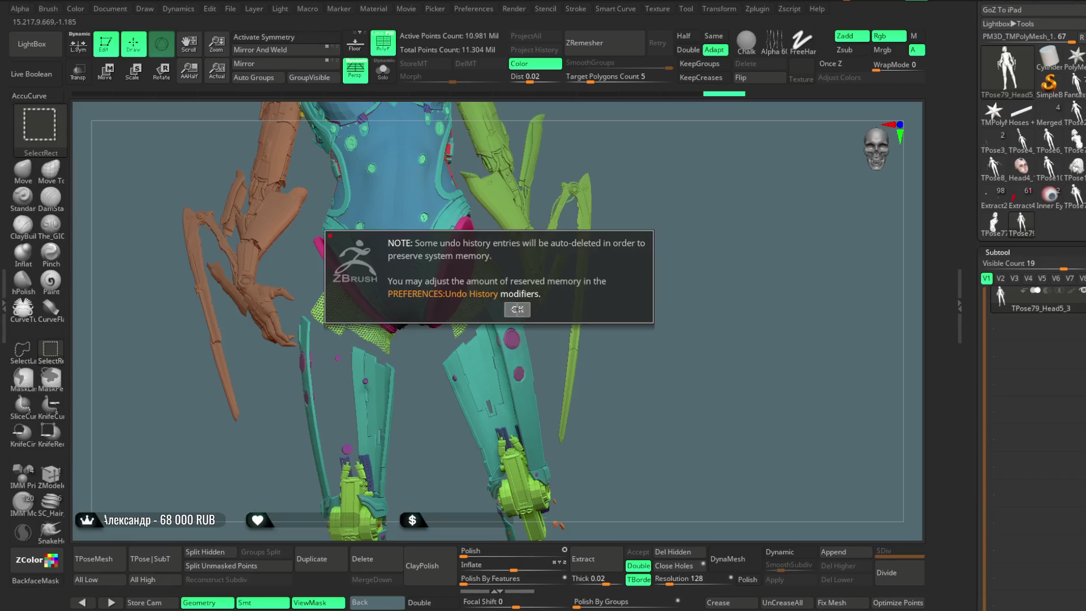
pyautogui.click(516, 309)
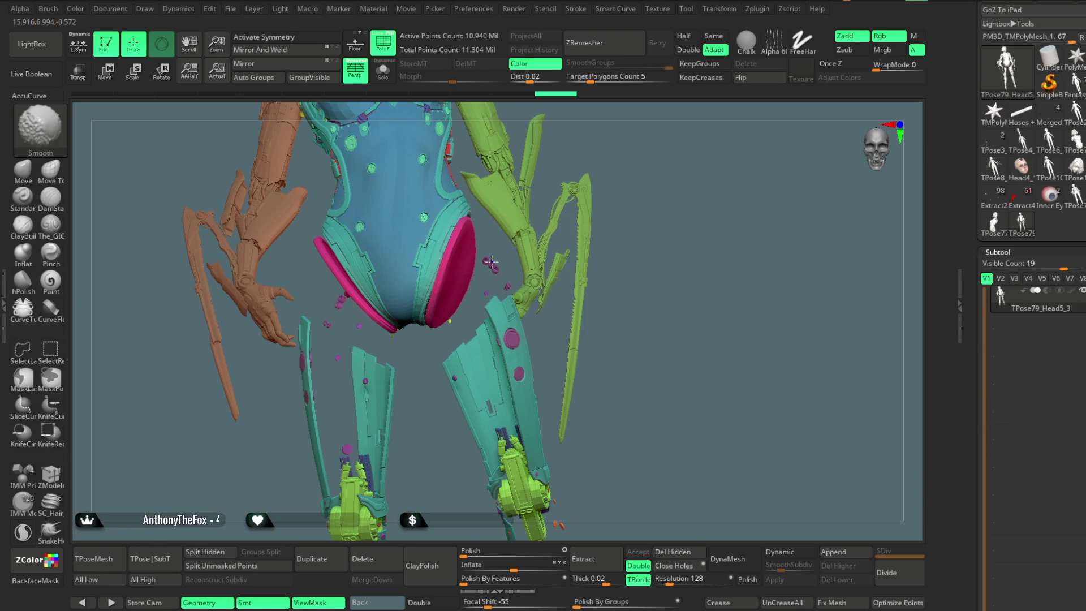
# Hide the small floating ring pieces, then reframe the view on both legs and torso
pyautogui.keyDown('ctrl'); pyautogui.keyDown('shift'); pyautogui.scroll(3, 497, 271); pyautogui.keyUp('shift'); pyautogui.keyUp('ctrl')
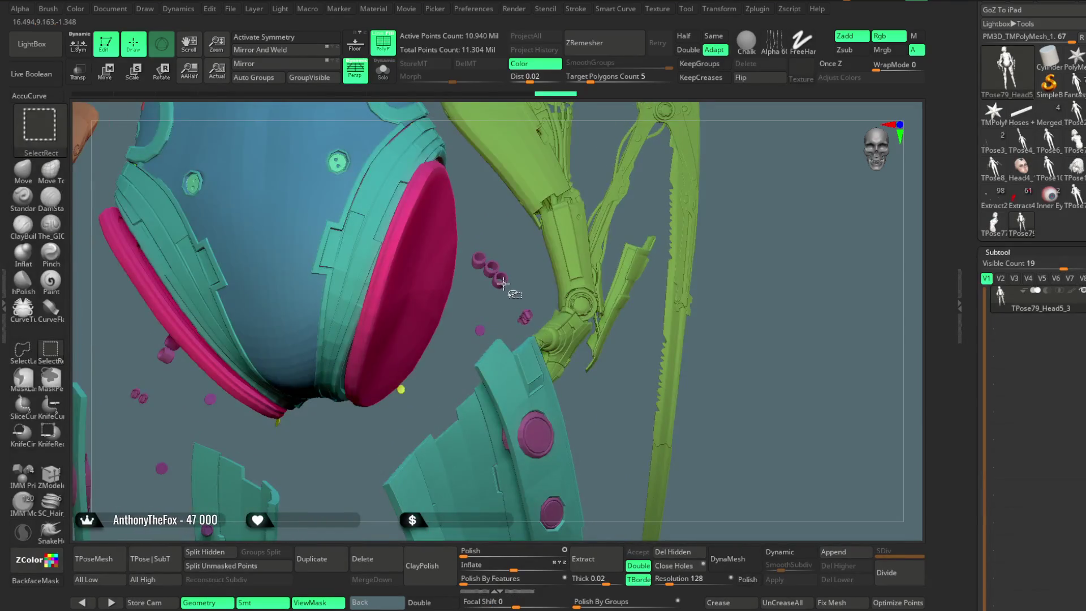
pyautogui.keyDown('ctrl'); pyautogui.keyDown('alt'); pyautogui.keyDown('shift'); pyautogui.click(485, 330); pyautogui.keyUp('shift'); pyautogui.keyUp('alt'); pyautogui.keyUp('ctrl')
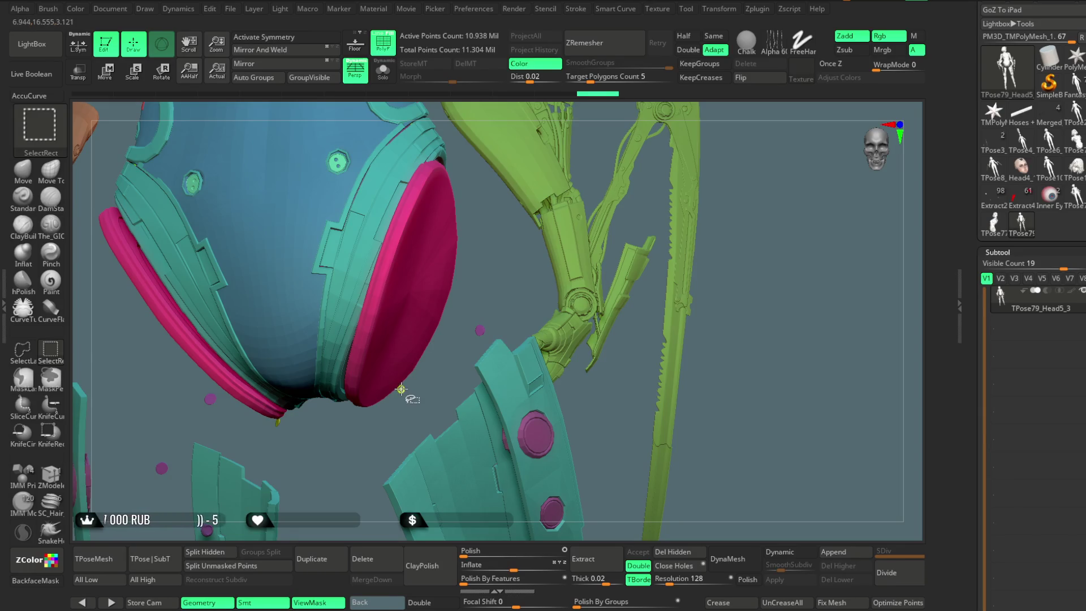
pyautogui.scroll(5, 401, 390)
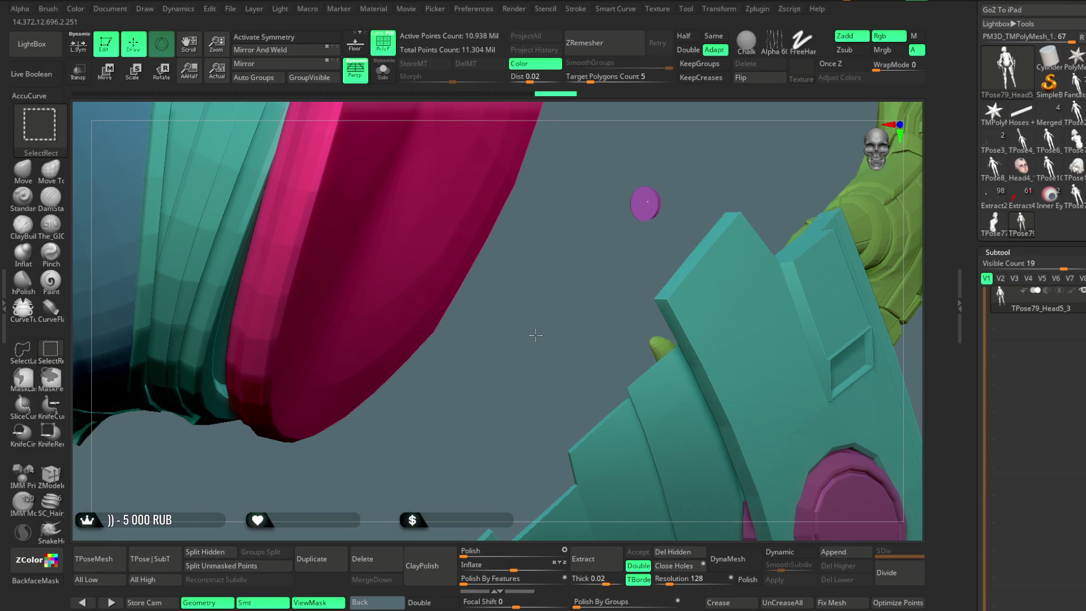
pyautogui.moveTo(536, 342)
pyautogui.mouseDown()
pyautogui.moveTo(566, 130)
pyautogui.moveTo(650, 198)
pyautogui.moveTo(821, 291)
pyautogui.mouseUp()
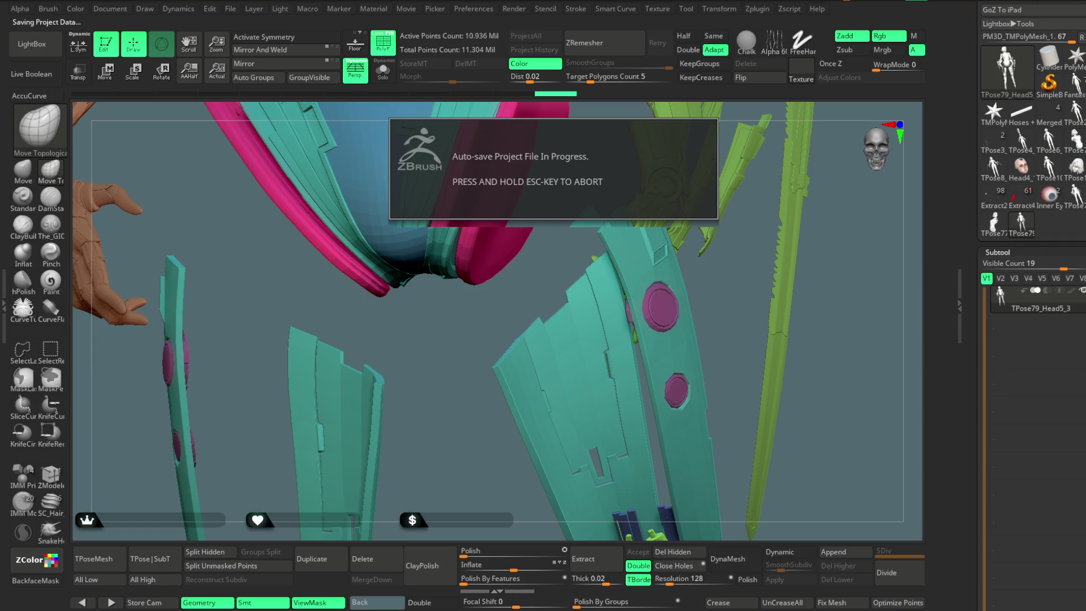
pyautogui.moveTo(845, 323); pyautogui.dragTo(818, 328)
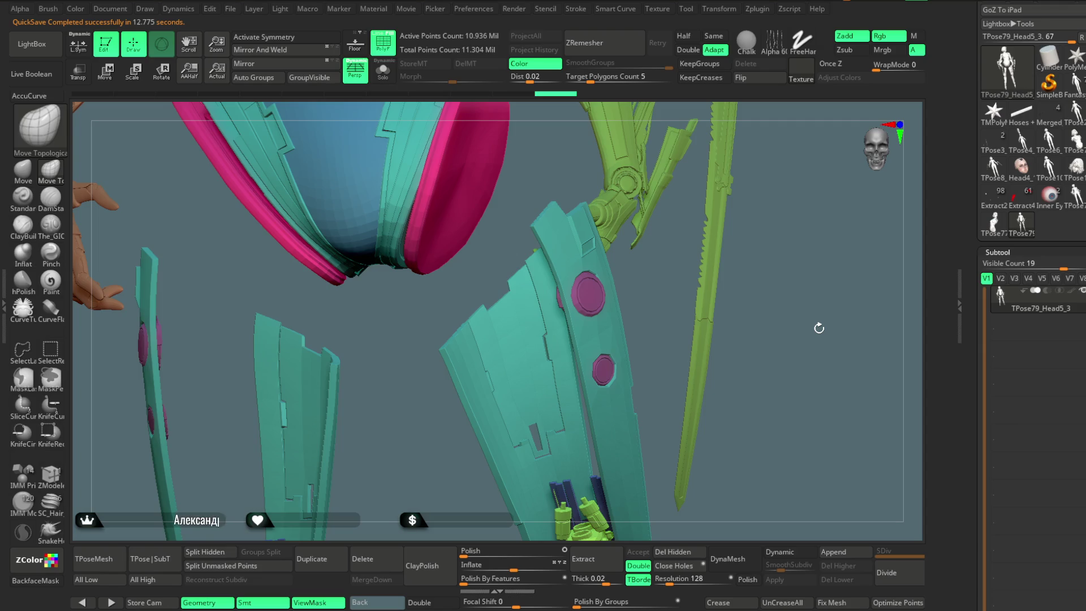
pyautogui.moveTo(719, 265)
pyautogui.mouseDown()
pyautogui.moveTo(774, 176)
pyautogui.moveTo(679, 255)
pyautogui.mouseUp()
# Hide the teal leg armour, the small magenta balls and the green knee pieces
pyautogui.hotkey('ctrl', 'shift')
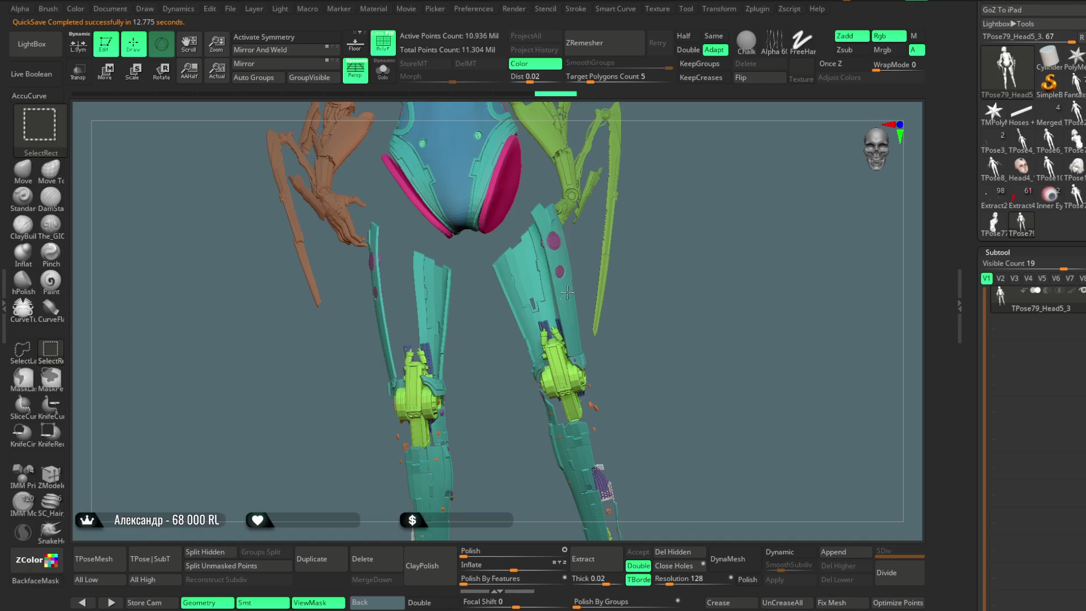
pyautogui.keyDown('ctrl'); pyautogui.keyDown('alt'); pyautogui.keyDown('shift'); pyautogui.click(567, 292); pyautogui.keyUp('shift'); pyautogui.keyUp('alt'); pyautogui.keyUp('ctrl')
pyautogui.keyDown('ctrl'); pyautogui.keyDown('alt'); pyautogui.keyDown('shift'); pyautogui.click(558, 275); pyautogui.keyUp('shift'); pyautogui.keyUp('alt'); pyautogui.keyUp('ctrl')
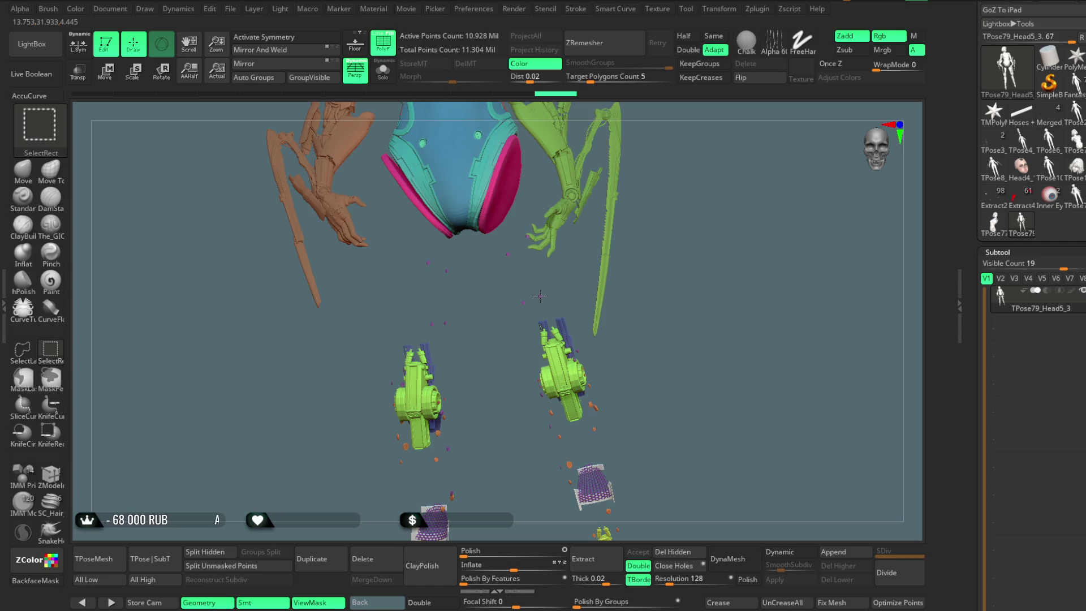
pyautogui.moveTo(649, 284)
pyautogui.mouseDown()
pyautogui.moveTo(660, 247)
pyautogui.moveTo(615, 230)
pyautogui.mouseUp()
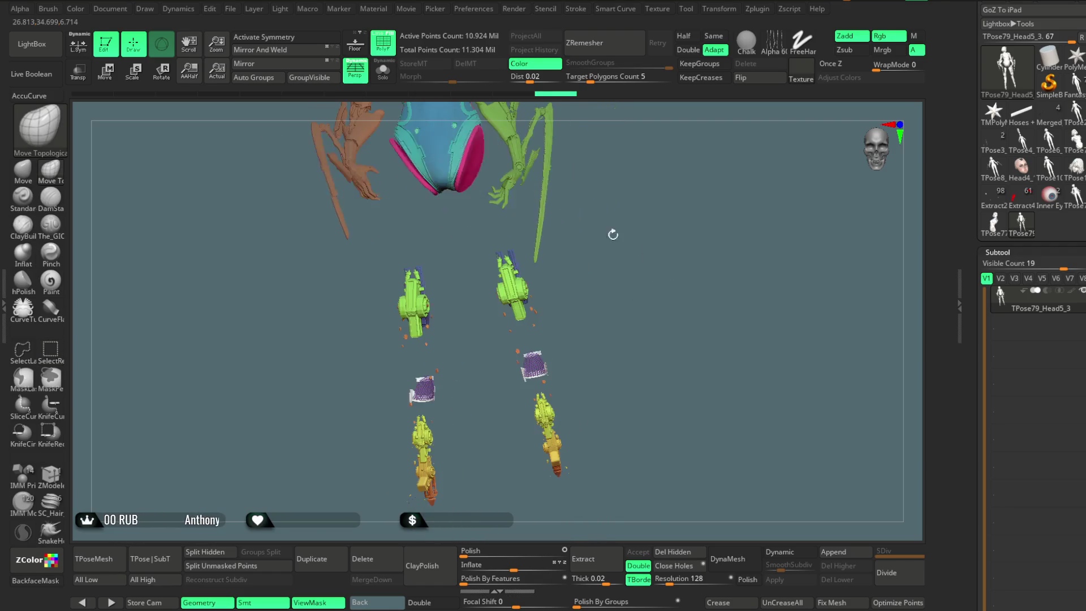
pyautogui.hotkey('ctrl', 'shift')
pyautogui.keyDown('ctrl'); pyautogui.keyDown('shift'); pyautogui.click(517, 290); pyautogui.keyUp('shift'); pyautogui.keyUp('ctrl')
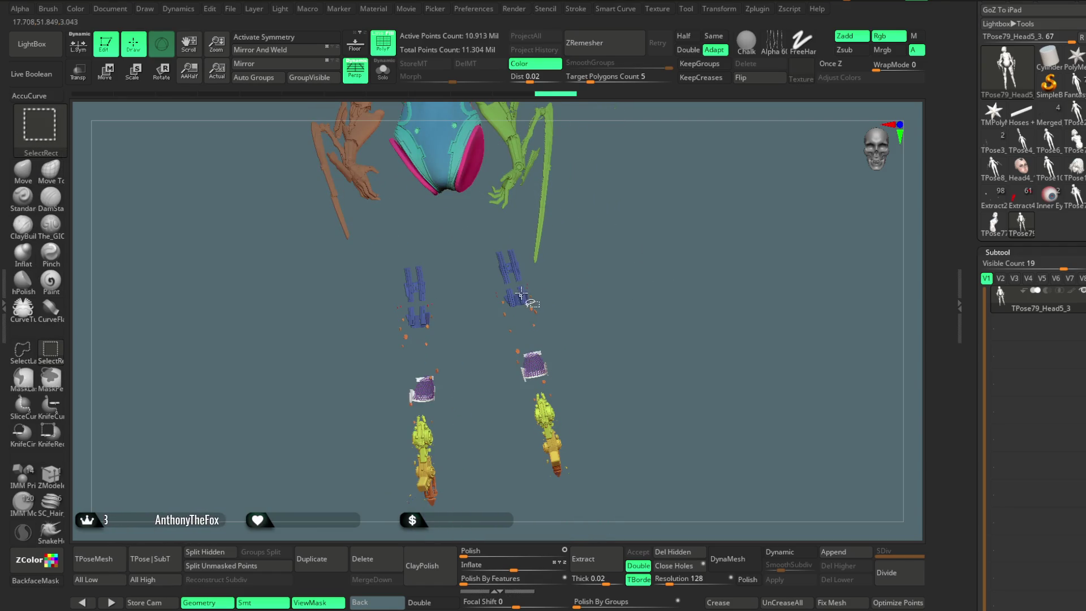
# Lasso-hide the blue right-leg pieces, the orange lower leg piece and the top blue piece
pyautogui.click(21, 354)
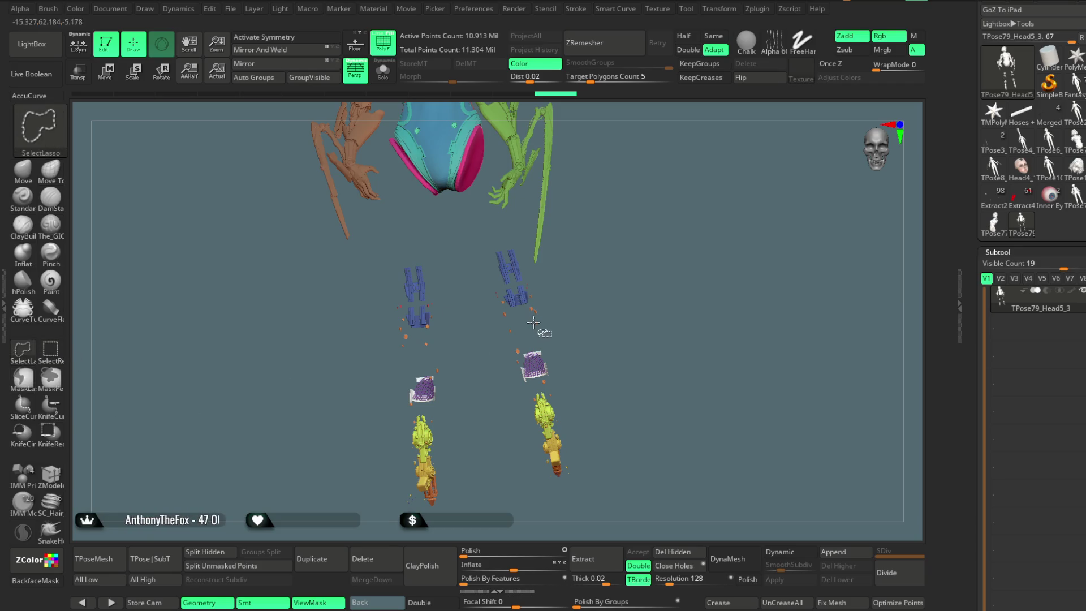
pyautogui.scroll(3, 571, 283)
pyautogui.moveTo(571, 294)
pyautogui.keyDown('ctrl'); pyautogui.keyDown('shift'); pyautogui.mouseDown()
pyautogui.moveTo(545, 242)
pyautogui.moveTo(456, 157)
pyautogui.moveTo(490, 479)
pyautogui.moveTo(643, 498)
pyautogui.mouseUp(); pyautogui.keyUp('shift'); pyautogui.keyUp('ctrl')
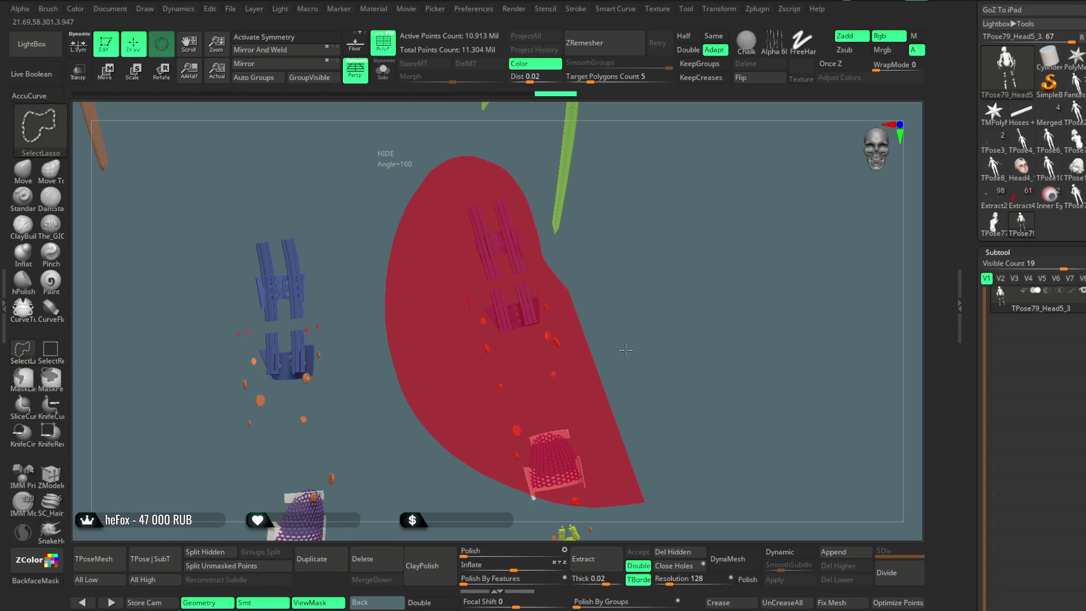
pyautogui.scroll(-3, 631, 356)
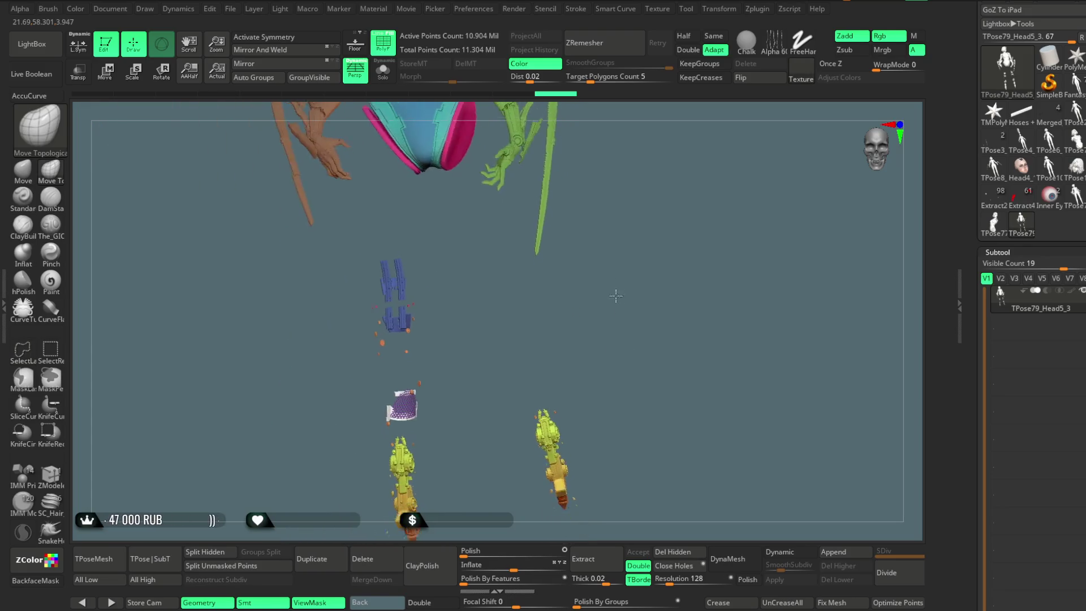
pyautogui.moveTo(605, 291)
pyautogui.keyDown('ctrl'); pyautogui.keyDown('shift'); pyautogui.mouseDown()
pyautogui.moveTo(526, 475)
pyautogui.moveTo(628, 414)
pyautogui.mouseUp(); pyautogui.keyUp('shift'); pyautogui.keyUp('ctrl')
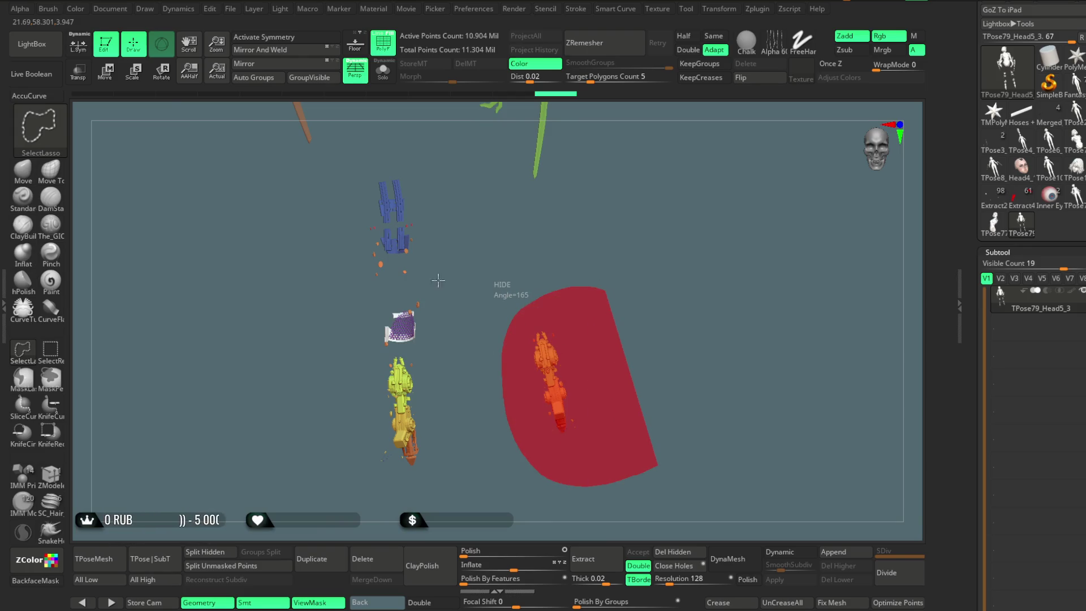
pyautogui.moveTo(455, 223)
pyautogui.keyDown('ctrl'); pyautogui.keyDown('shift'); pyautogui.mouseDown()
pyautogui.moveTo(431, 169)
pyautogui.moveTo(320, 263)
pyautogui.moveTo(449, 515)
pyautogui.moveTo(501, 446)
pyautogui.moveTo(460, 361)
pyautogui.mouseUp(); pyautogui.keyUp('shift'); pyautogui.keyUp('ctrl')
# Invert visibility so only the upper body shows, then hide the pink hip rims
pyautogui.keyDown('ctrl'); pyautogui.keyDown('shift'); pyautogui.click(614, 342); pyautogui.keyUp('shift'); pyautogui.keyUp('ctrl')
pyautogui.moveTo(614, 342)
pyautogui.mouseDown()
pyautogui.moveTo(594, 363)
pyautogui.moveTo(598, 268)
pyautogui.moveTo(588, 274)
pyautogui.mouseUp()
pyautogui.keyDown('ctrl'); pyautogui.keyDown('shift'); pyautogui.click(602, 300); pyautogui.keyUp('shift'); pyautogui.keyUp('ctrl')
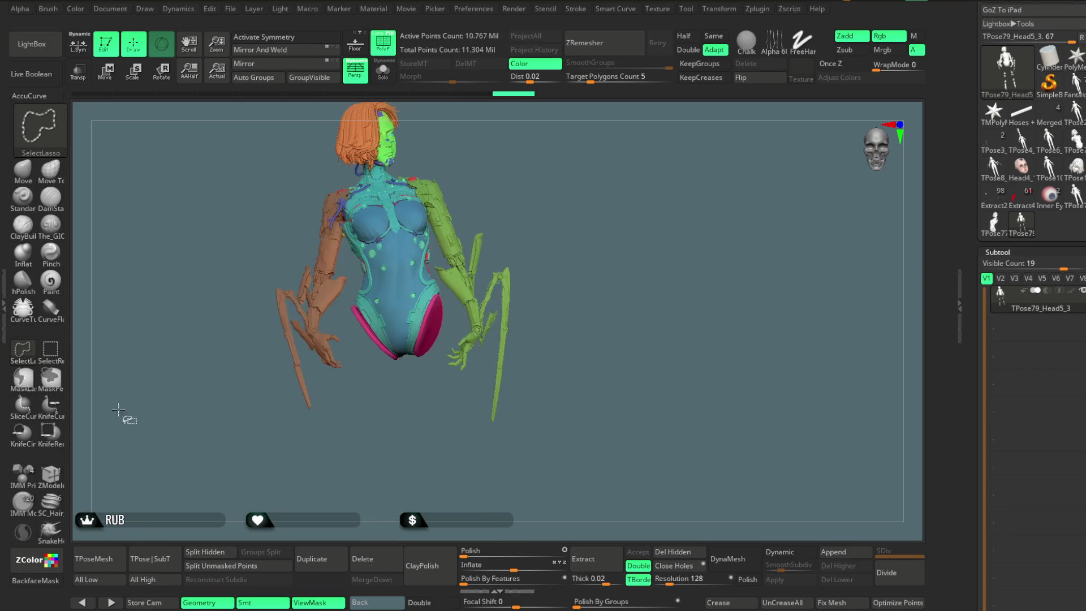
pyautogui.keyDown('alt'); pyautogui.moveTo(449, 533); pyautogui.dragTo(458, 515); pyautogui.keyUp('alt')
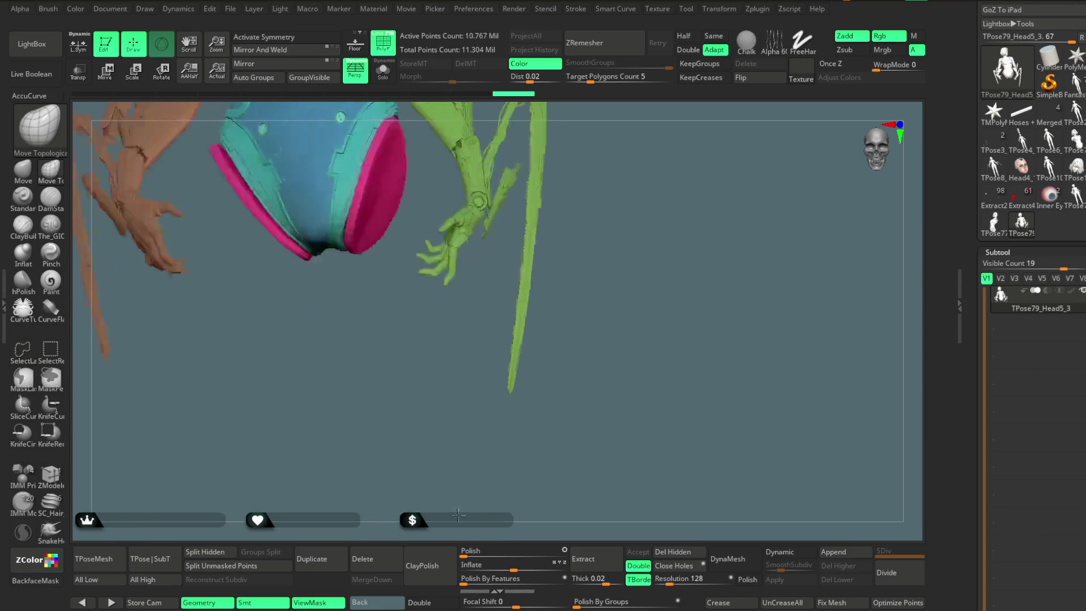
pyautogui.keyDown('ctrl'); pyautogui.keyDown('shift'); pyautogui.click(349, 201); pyautogui.keyUp('shift'); pyautogui.keyUp('ctrl')
pyautogui.moveTo(635, 158)
pyautogui.keyDown('alt'); pyautogui.mouseDown()
pyautogui.moveTo(613, 356)
pyautogui.moveTo(588, 281)
pyautogui.moveTo(634, 346)
pyautogui.mouseUp(); pyautogui.keyUp('alt')
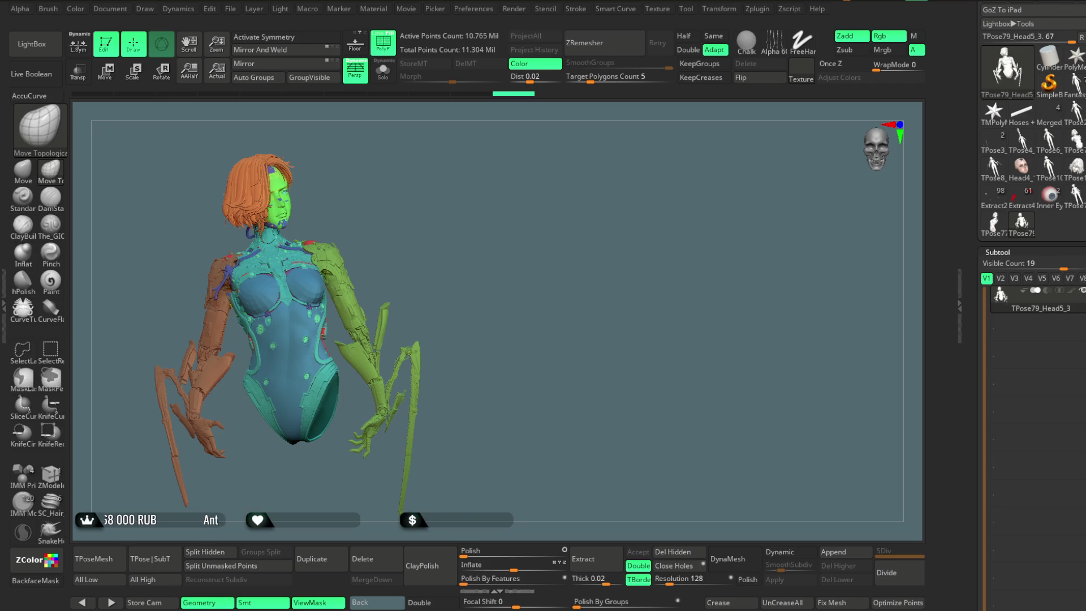
# Mask and unmask the right leg with MaskLasso, then mask the left leg
pyautogui.moveTo(635, 332); pyautogui.dragTo(589, 332)
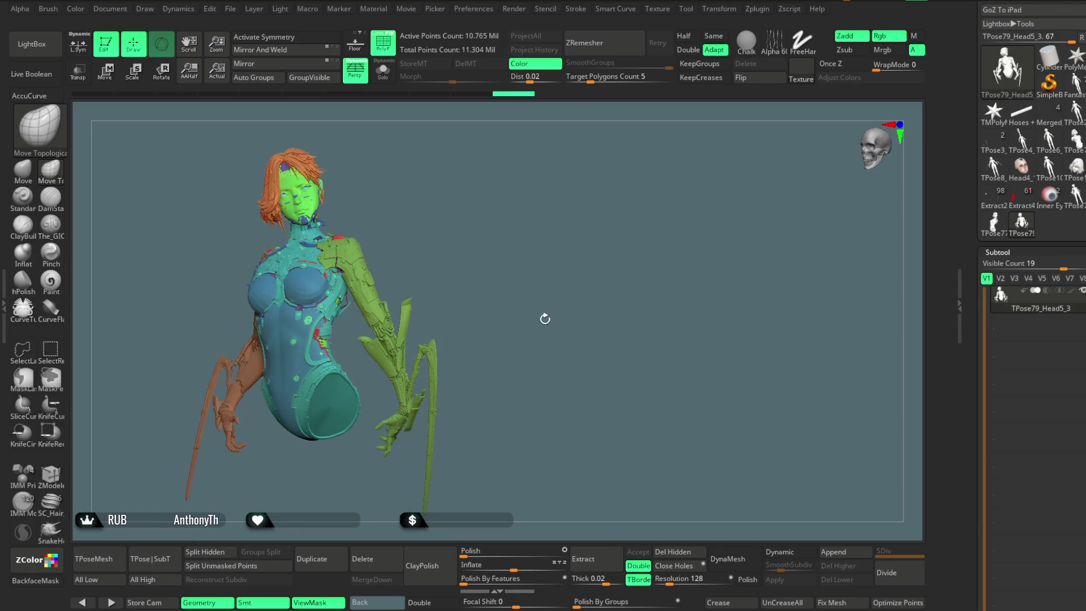
pyautogui.moveTo(563, 384)
pyautogui.mouseDown()
pyautogui.moveTo(545, 321)
pyautogui.moveTo(612, 251)
pyautogui.mouseUp()
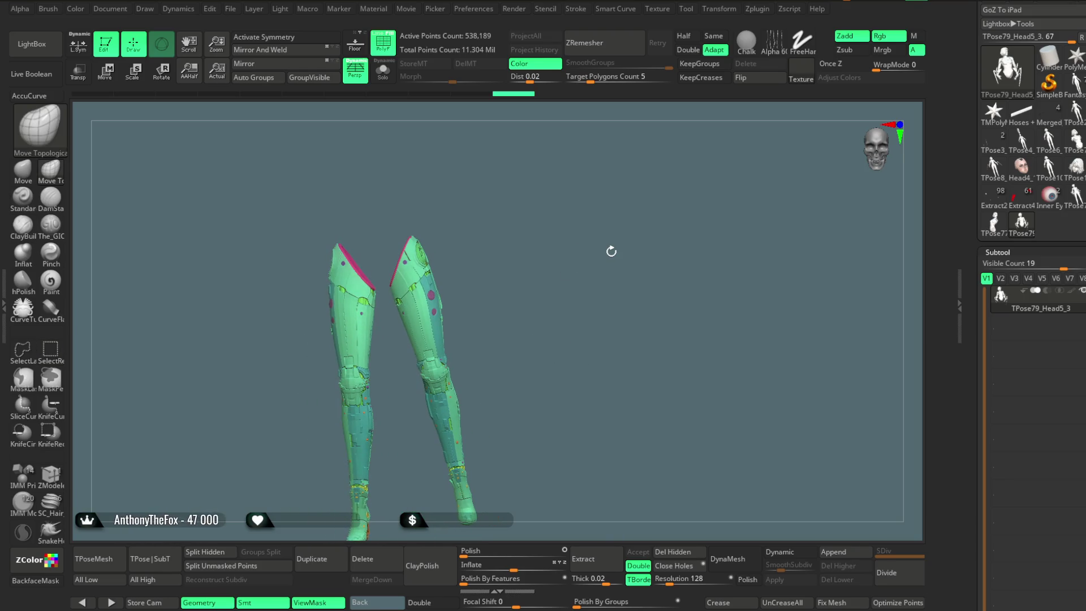
pyautogui.moveTo(456, 165)
pyautogui.keyDown('ctrl'); pyautogui.mouseDown()
pyautogui.moveTo(401, 209)
pyautogui.moveTo(393, 239)
pyautogui.mouseUp(); pyautogui.keyUp('ctrl')
pyautogui.moveTo(394, 276)
pyautogui.mouseDown()
pyautogui.moveTo(424, 497)
pyautogui.moveTo(582, 448)
pyautogui.moveTo(574, 430)
pyautogui.mouseUp()
pyautogui.keyDown('ctrl'); pyautogui.click(535, 298); pyautogui.keyUp('ctrl')
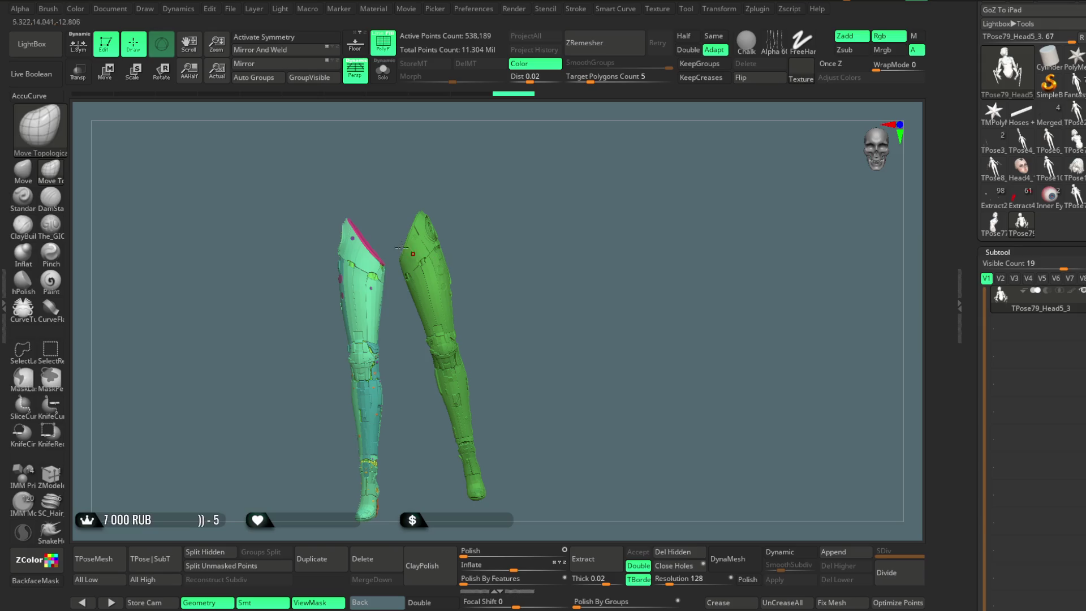
pyautogui.moveTo(399, 332)
pyautogui.mouseDown()
pyautogui.moveTo(373, 523)
pyautogui.moveTo(294, 130)
pyautogui.moveTo(306, 138)
pyautogui.mouseUp()
# Clear the left leg's mask and toggle Solo on and off to reveal the full character
pyautogui.keyDown('ctrl'); pyautogui.click(557, 231); pyautogui.keyUp('ctrl')
pyautogui.press('b')
pyautogui.press('m')
pyautogui.press('t')
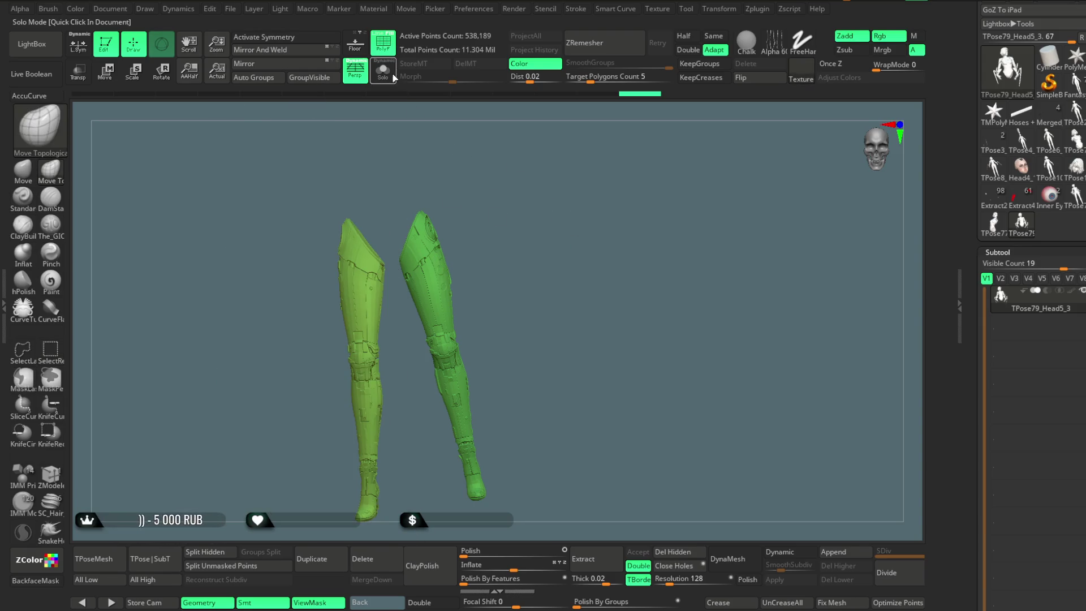
pyautogui.hotkey('alt', 'shift', 's')
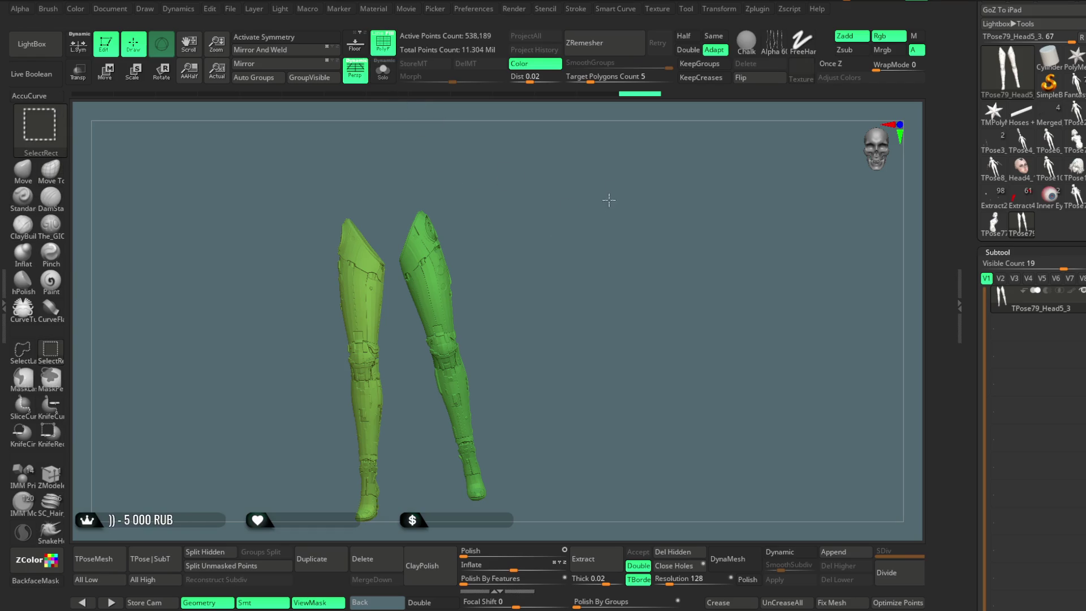
pyautogui.moveTo(607, 271)
pyautogui.mouseDown()
pyautogui.moveTo(581, 249)
pyautogui.moveTo(566, 252)
pyautogui.moveTo(570, 240)
pyautogui.moveTo(579, 260)
pyautogui.moveTo(588, 213)
pyautogui.moveTo(588, 267)
pyautogui.moveTo(584, 228)
pyautogui.moveTo(622, 167)
pyautogui.moveTo(626, 200)
pyautogui.moveTo(480, 253)
pyautogui.mouseUp()
# Isolate the green left arm polygroup and mask the rest of the body
pyautogui.hotkey('ctrl', 'shift')
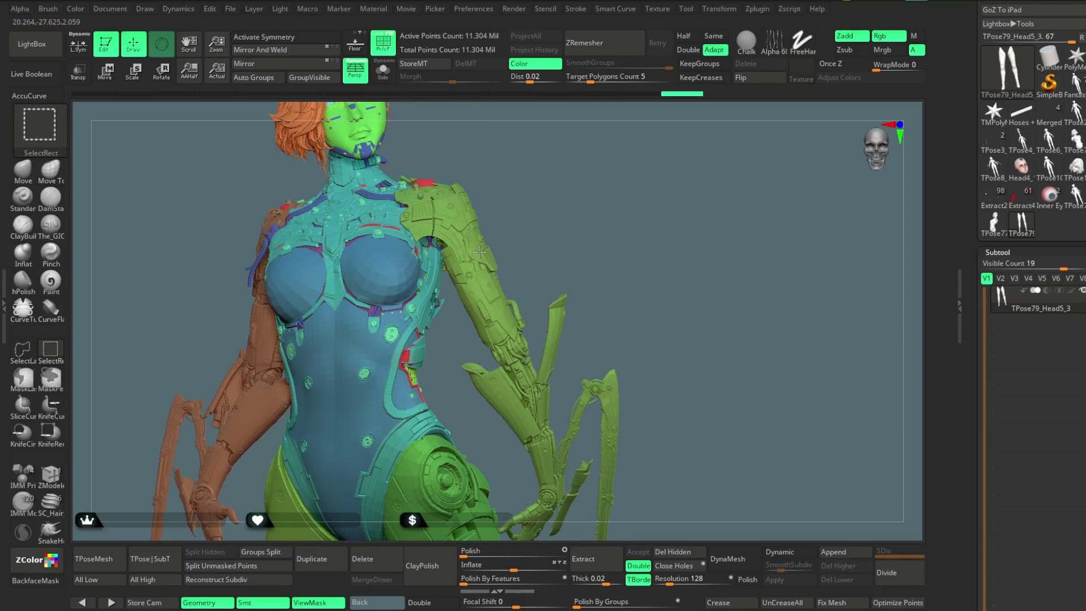
pyautogui.keyDown('ctrl'); pyautogui.keyDown('shift'); pyautogui.click(479, 252); pyautogui.keyUp('shift'); pyautogui.keyUp('ctrl')
pyautogui.keyDown('ctrl'); pyautogui.keyDown('shift'); pyautogui.click(594, 219); pyautogui.keyUp('shift'); pyautogui.keyUp('ctrl')
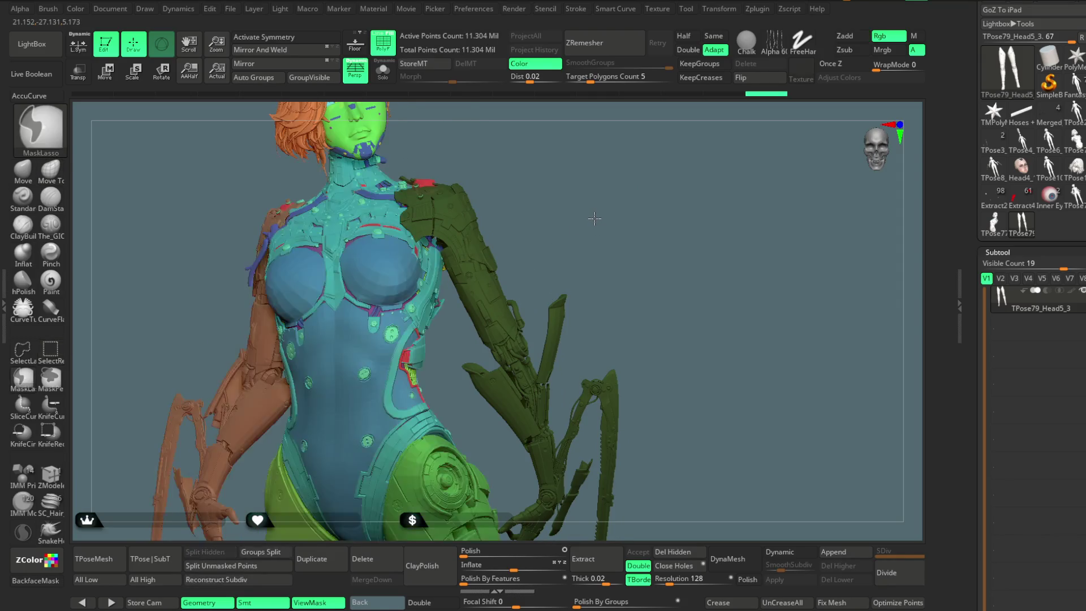
pyautogui.moveTo(631, 184)
pyautogui.mouseDown()
pyautogui.moveTo(541, 195)
pyautogui.moveTo(608, 198)
pyautogui.mouseUp()
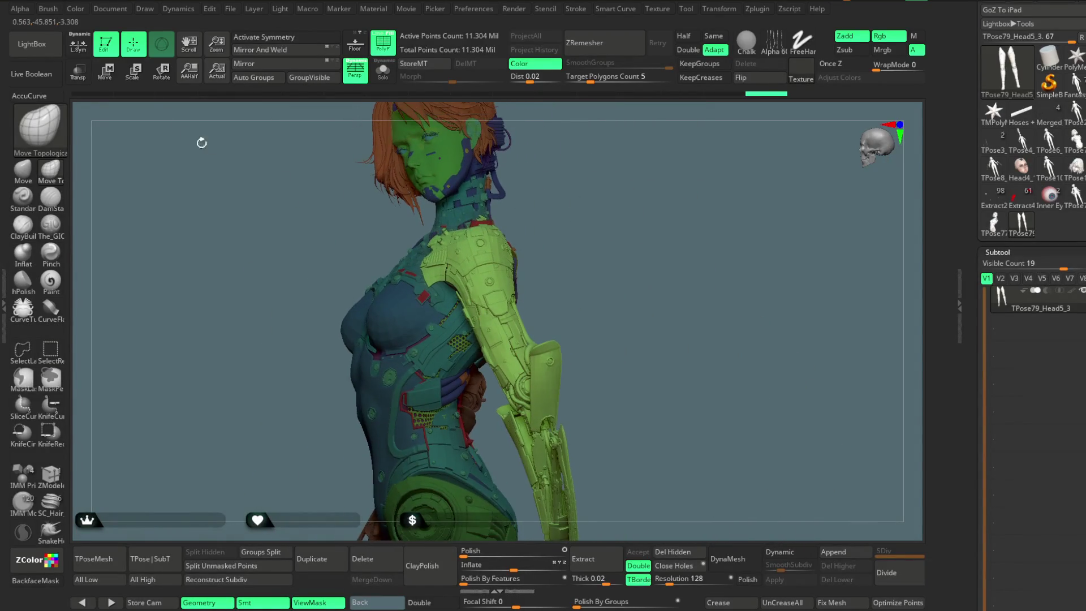
# Place the Transpose gizmo on the left shoulder joint and move the green arm upward
pyautogui.press('w')
pyautogui.click(439, 382)
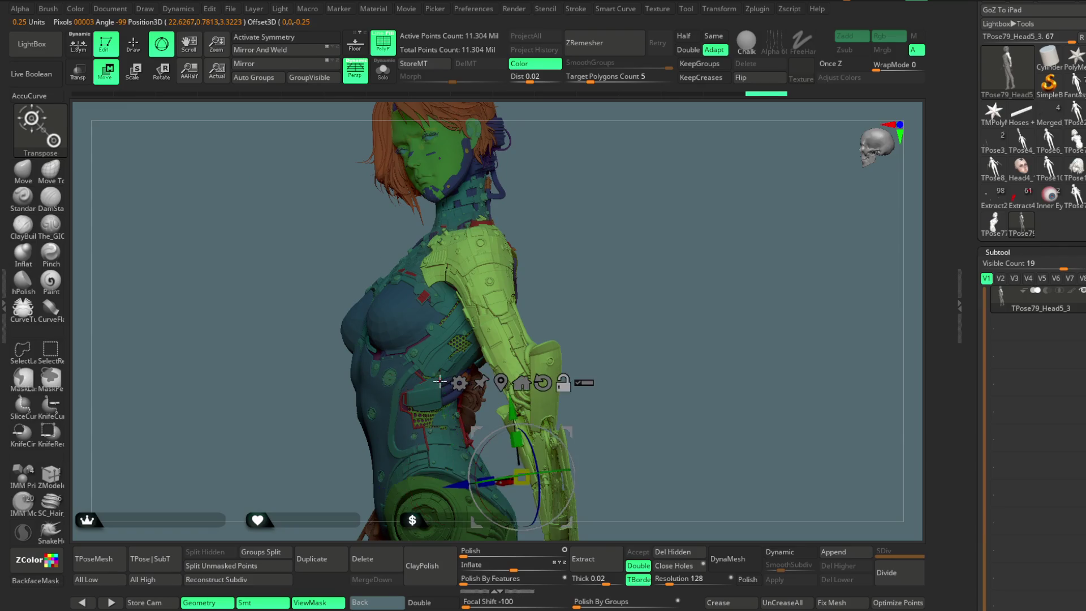
pyautogui.moveTo(638, 231); pyautogui.dragTo(681, 232)
pyautogui.click(425, 256)
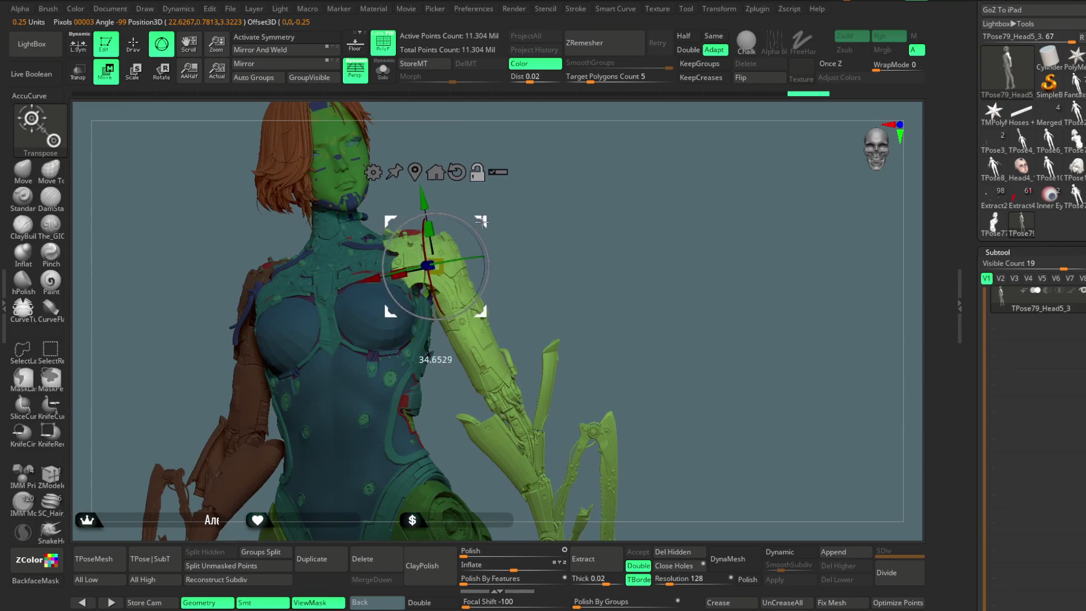
pyautogui.moveTo(479, 212)
pyautogui.mouseDown(button='right')
pyautogui.moveTo(453, 255)
pyautogui.moveTo(465, 310)
pyautogui.moveTo(439, 431)
pyautogui.mouseUp(button='right')
pyautogui.click(401, 263)
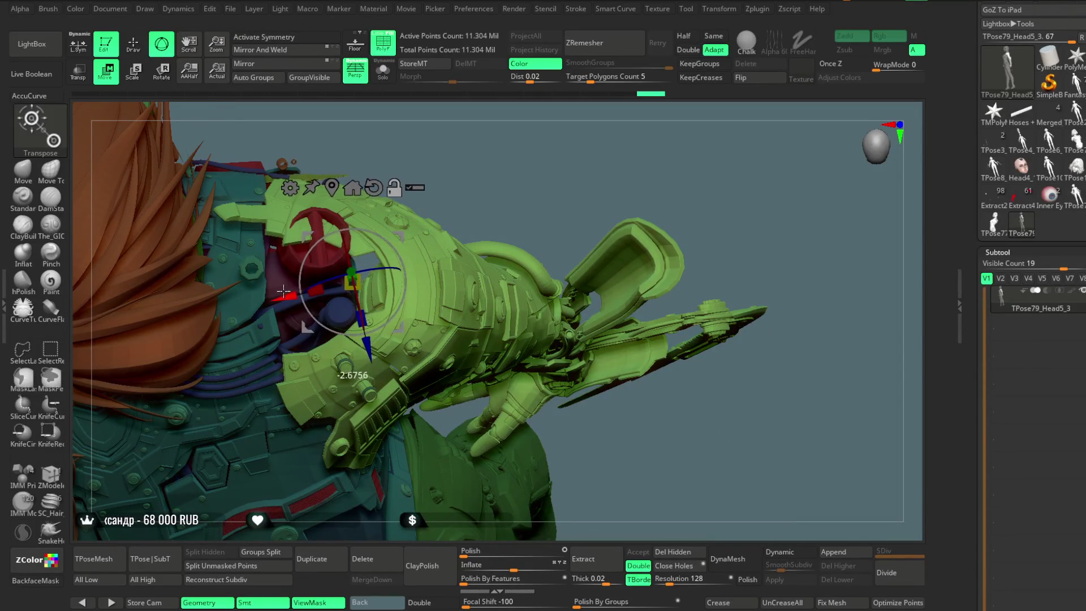
pyautogui.moveTo(334, 284)
pyautogui.mouseDown(button='right')
pyautogui.moveTo(526, 196)
pyautogui.moveTo(511, 174)
pyautogui.moveTo(511, 242)
pyautogui.moveTo(354, 434)
pyautogui.mouseUp(button='right')
pyautogui.moveTo(354, 434)
pyautogui.mouseDown()
pyautogui.moveTo(346, 395)
pyautogui.moveTo(394, 413)
pyautogui.mouseUp()
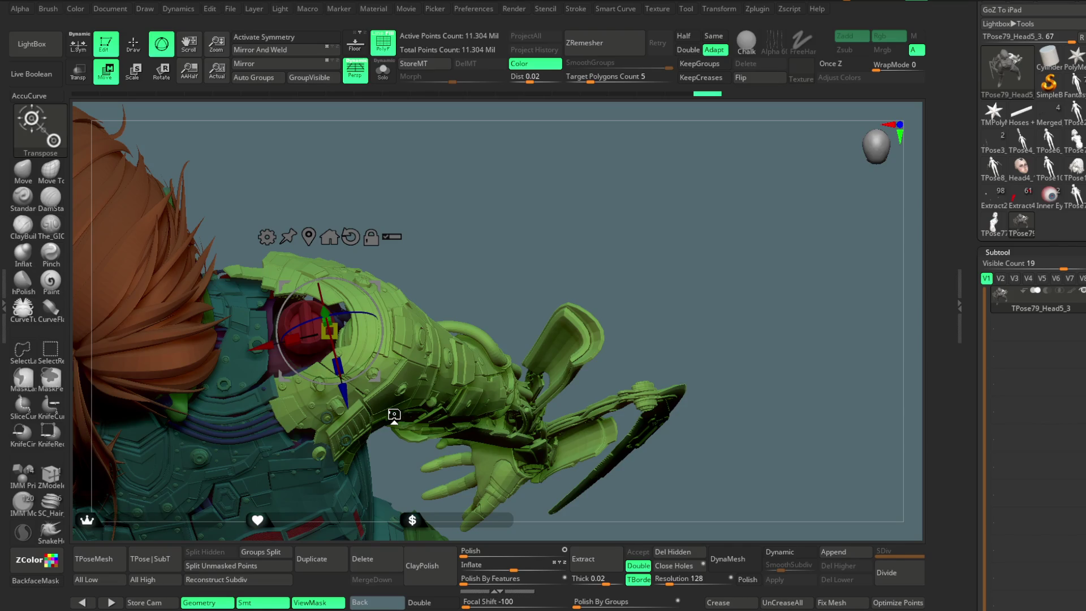
# Nudge the green shoulder armour slightly down on Y and inward on X, checking from several angles
pyautogui.moveTo(599, 232); pyautogui.dragTo(588, 146)
pyautogui.moveTo(517, 236)
pyautogui.mouseDown()
pyautogui.moveTo(384, 267)
pyautogui.moveTo(387, 312)
pyautogui.mouseUp()
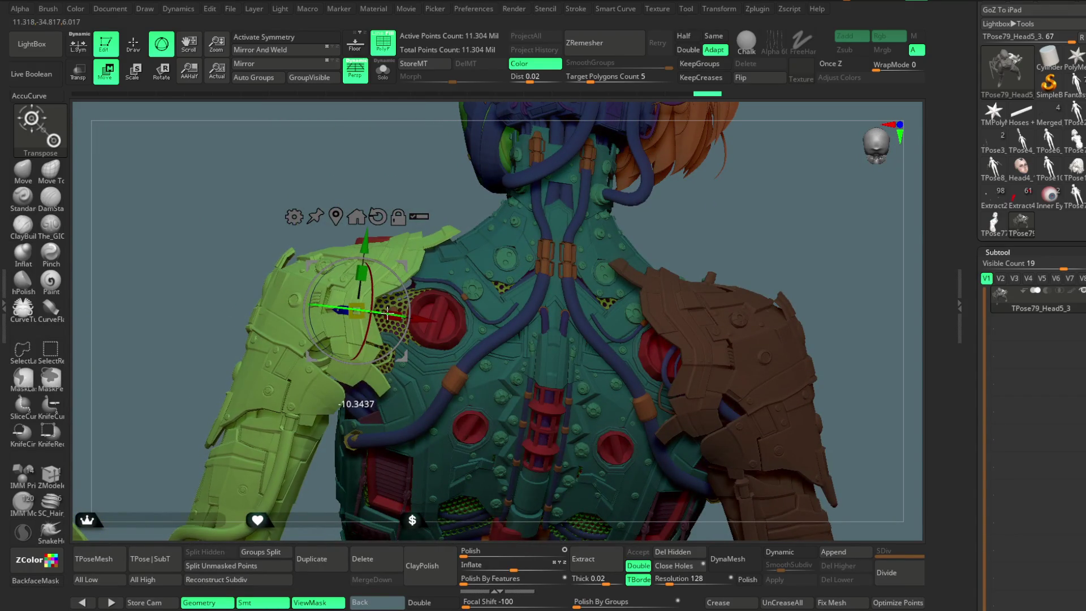
pyautogui.moveTo(417, 165)
pyautogui.mouseDown()
pyautogui.moveTo(503, 153)
pyautogui.moveTo(526, 286)
pyautogui.moveTo(378, 379)
pyautogui.moveTo(430, 339)
pyautogui.moveTo(516, 209)
pyautogui.moveTo(498, 146)
pyautogui.moveTo(401, 253)
pyautogui.mouseUp()
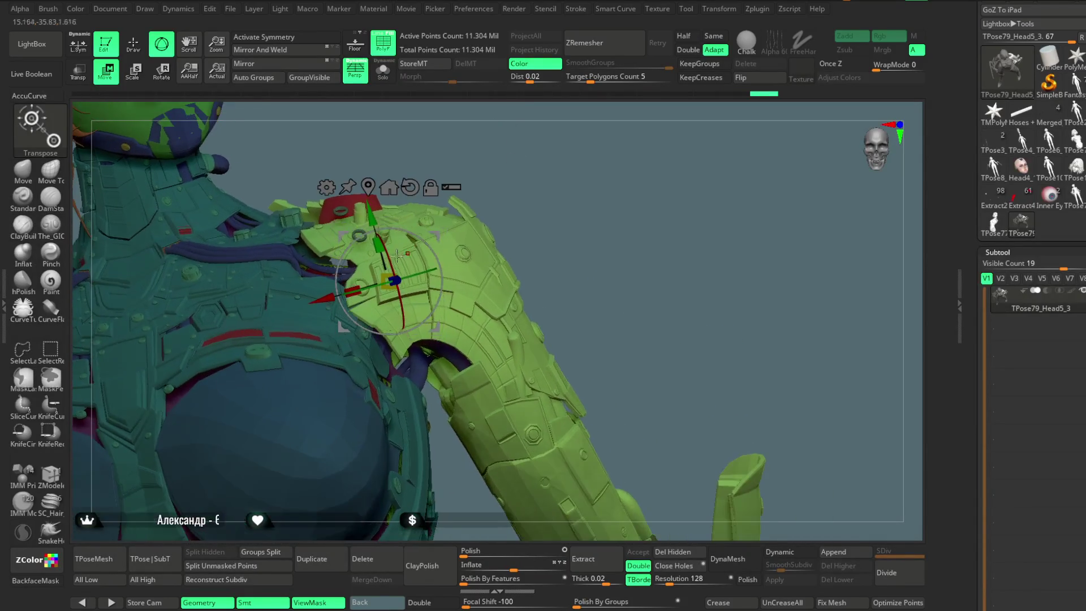
pyautogui.moveTo(375, 217); pyautogui.dragTo(376, 224)
pyautogui.moveTo(534, 163)
pyautogui.mouseDown()
pyautogui.moveTo(548, 150)
pyautogui.moveTo(525, 137)
pyautogui.moveTo(500, 196)
pyautogui.mouseUp()
pyautogui.moveTo(336, 321); pyautogui.dragTo(328, 317)
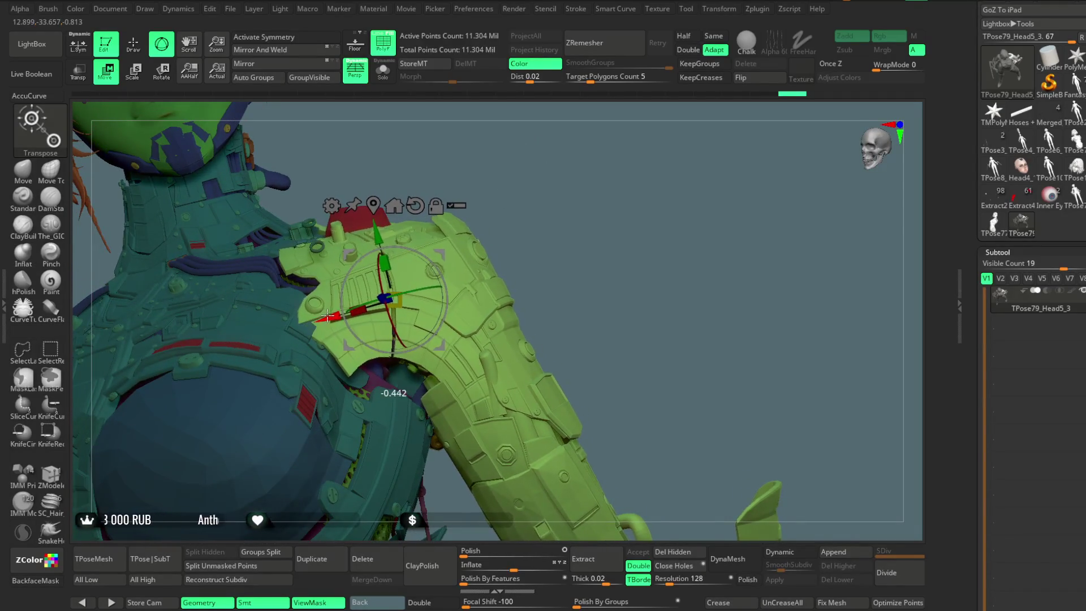
pyautogui.moveTo(533, 187); pyautogui.dragTo(428, 289)
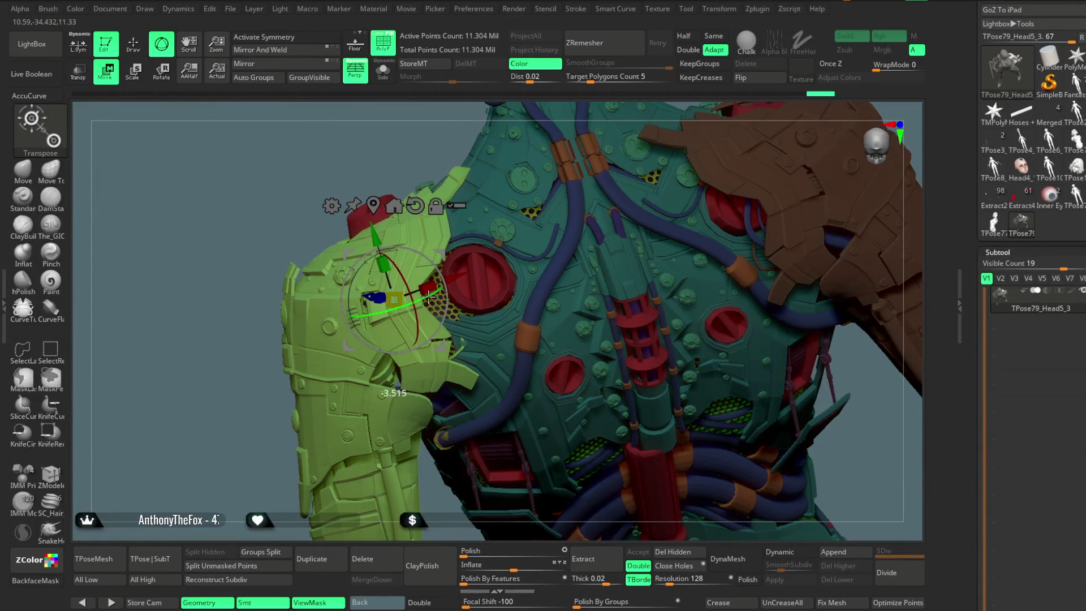
pyautogui.moveTo(230, 450)
pyautogui.mouseDown()
pyautogui.moveTo(350, 340)
pyautogui.moveTo(425, 307)
pyautogui.mouseUp()
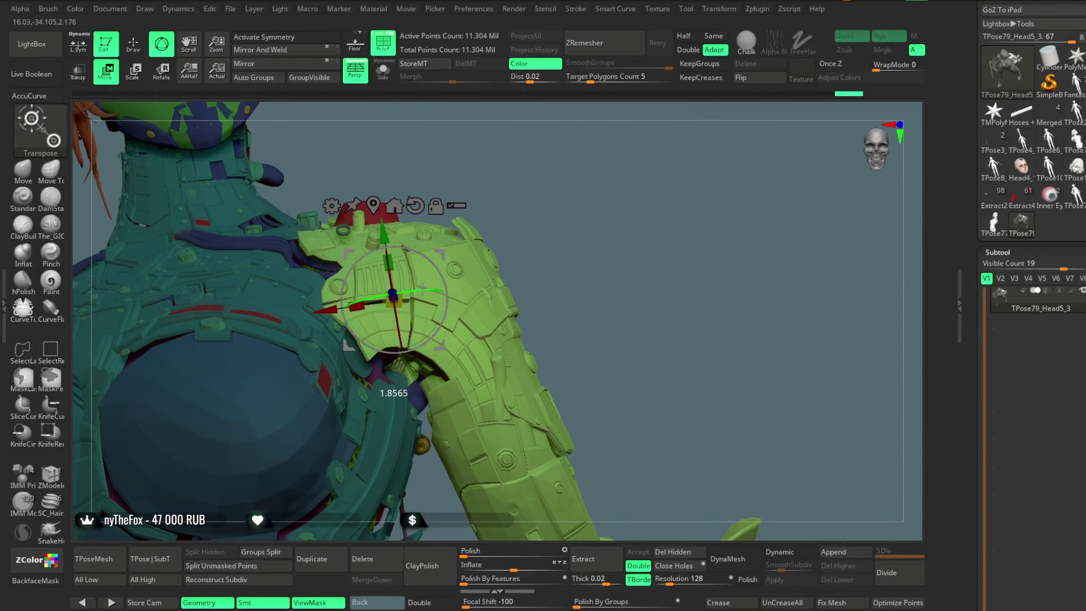
pyautogui.moveTo(542, 217)
pyautogui.mouseDown()
pyautogui.moveTo(544, 167)
pyautogui.moveTo(437, 195)
pyautogui.moveTo(540, 189)
pyautogui.moveTo(562, 298)
pyautogui.moveTo(554, 226)
pyautogui.moveTo(576, 173)
pyautogui.moveTo(555, 187)
pyautogui.moveTo(535, 177)
pyautogui.moveTo(545, 225)
pyautogui.moveTo(543, 211)
pyautogui.moveTo(521, 235)
pyautogui.moveTo(426, 236)
pyautogui.moveTo(483, 207)
pyautogui.moveTo(497, 226)
pyautogui.moveTo(460, 271)
pyautogui.mouseUp()
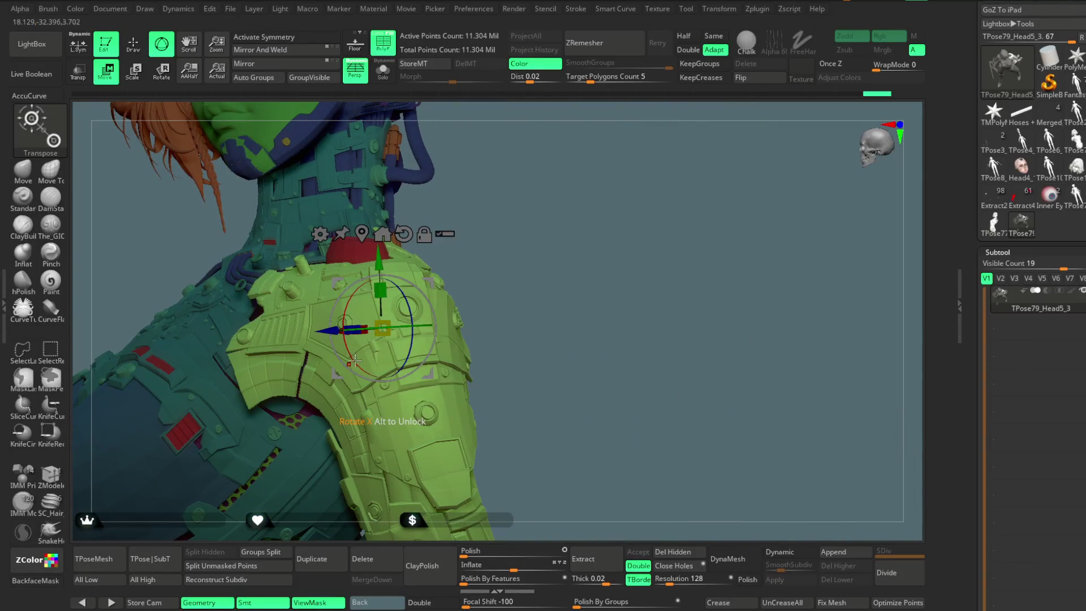
pyautogui.moveTo(352, 358)
pyautogui.mouseDown()
pyautogui.moveTo(476, 196)
pyautogui.moveTo(455, 201)
pyautogui.moveTo(542, 208)
pyautogui.moveTo(514, 165)
pyautogui.moveTo(511, 196)
pyautogui.moveTo(531, 206)
pyautogui.moveTo(600, 179)
pyautogui.mouseUp()
# Isolate the orange arm, mask it, unhide everything and invert the mask
pyautogui.press('q')
pyautogui.press('b')
pyautogui.press('m')
pyautogui.press('t')
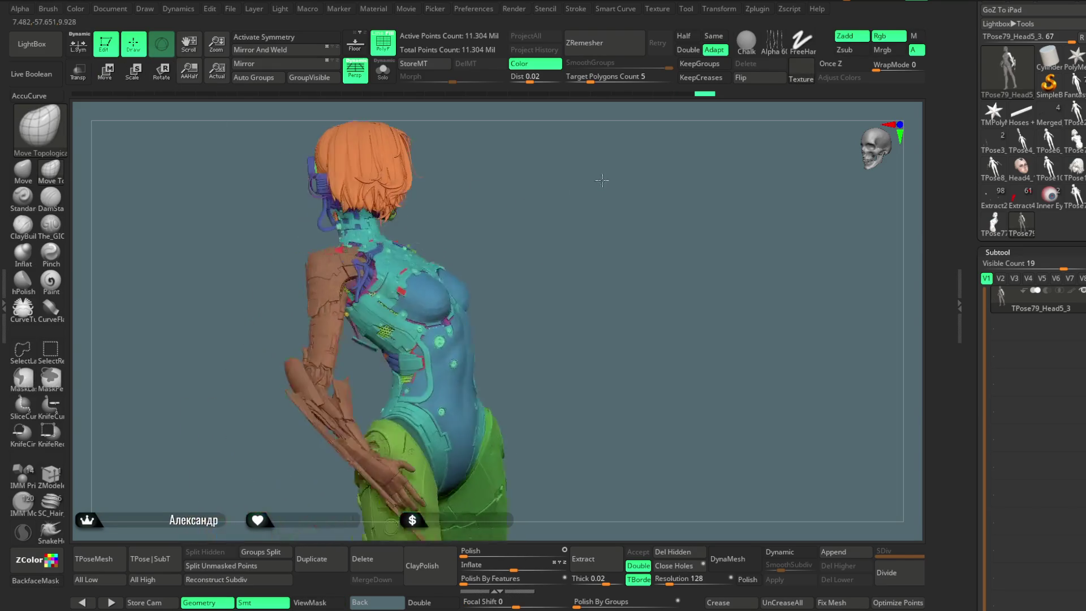
pyautogui.keyDown('ctrl'); pyautogui.keyDown('shift'); pyautogui.click(317, 305); pyautogui.keyUp('shift'); pyautogui.keyUp('ctrl')
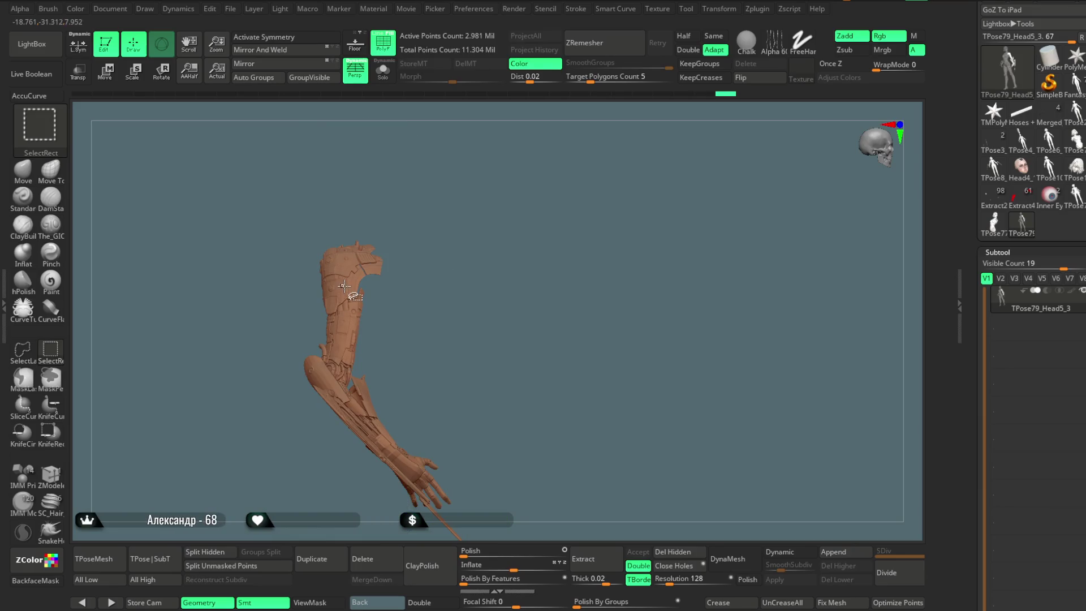
pyautogui.keyDown('ctrl'); pyautogui.click(549, 206); pyautogui.keyUp('ctrl')
pyautogui.keyDown('ctrl'); pyautogui.keyDown('shift'); pyautogui.click(552, 212); pyautogui.keyUp('shift'); pyautogui.keyUp('ctrl')
pyautogui.keyDown('ctrl'); pyautogui.click(550, 213); pyautogui.keyUp('ctrl')
# Switch to Transpose Move and place the pivot at the orange arm's shoulder
pyautogui.moveTo(550, 213)
pyautogui.mouseDown()
pyautogui.moveTo(535, 198)
pyautogui.moveTo(549, 186)
pyautogui.moveTo(555, 206)
pyautogui.moveTo(601, 184)
pyautogui.moveTo(584, 215)
pyautogui.moveTo(369, 218)
pyautogui.mouseUp()
pyautogui.press('w')
pyautogui.moveTo(507, 196)
pyautogui.mouseDown()
pyautogui.moveTo(577, 172)
pyautogui.moveTo(395, 215)
pyautogui.mouseUp()
pyautogui.keyDown('alt'); pyautogui.moveTo(331, 260); pyautogui.dragTo(462, 282); pyautogui.keyUp('alt')
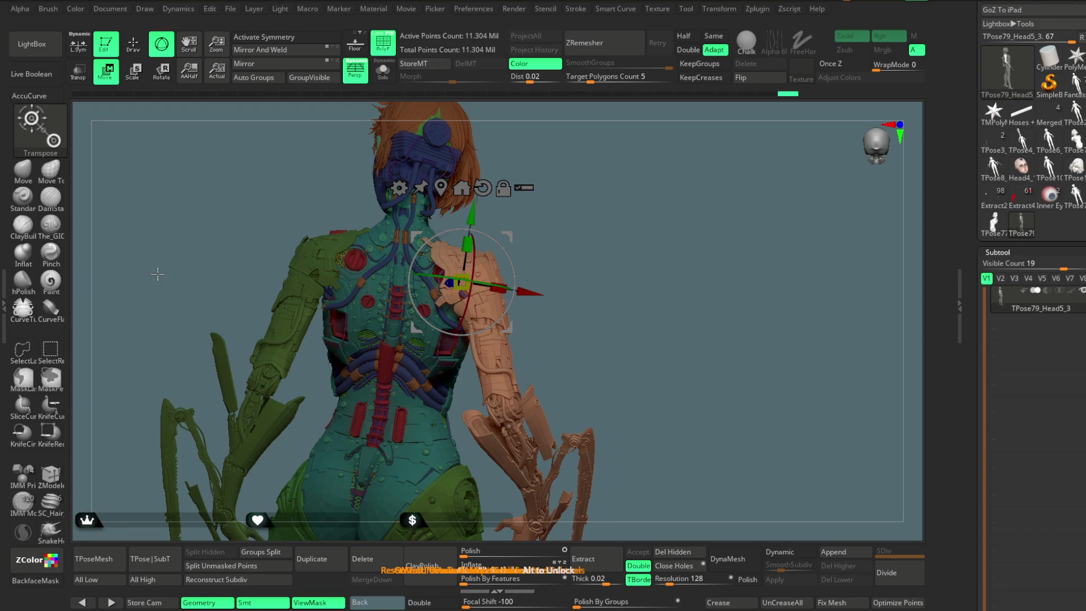
# Move the orange arm down on the Z axis, then up and right against the back
pyautogui.moveTo(610, 235)
pyautogui.mouseDown()
pyautogui.moveTo(582, 231)
pyautogui.moveTo(539, 287)
pyautogui.moveTo(650, 223)
pyautogui.moveTo(610, 266)
pyautogui.moveTo(583, 275)
pyautogui.moveTo(598, 319)
pyautogui.moveTo(597, 282)
pyautogui.mouseUp()
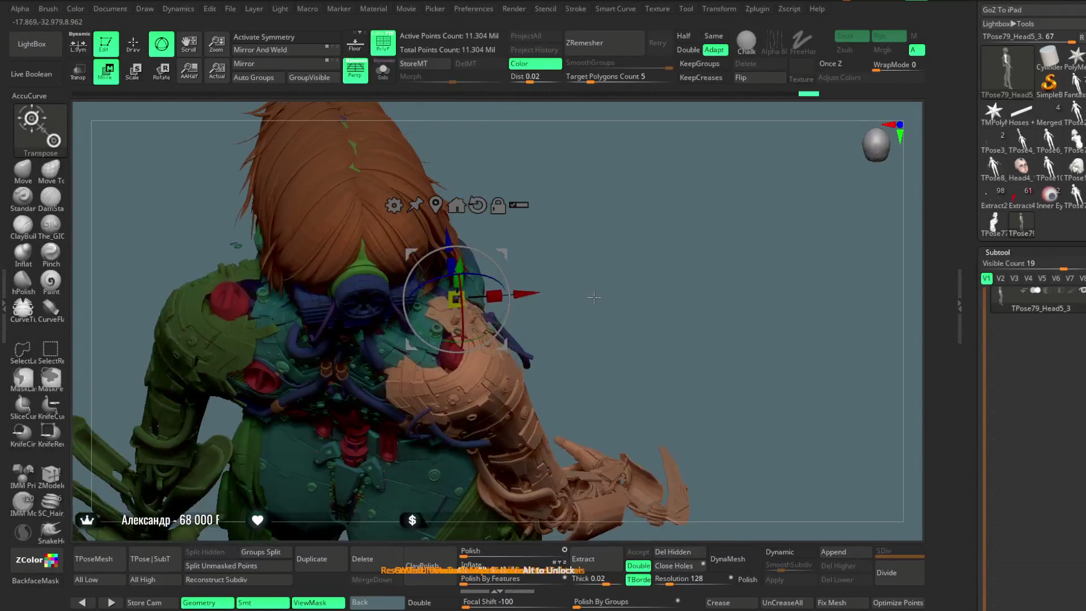
pyautogui.moveTo(636, 243); pyautogui.dragTo(480, 298)
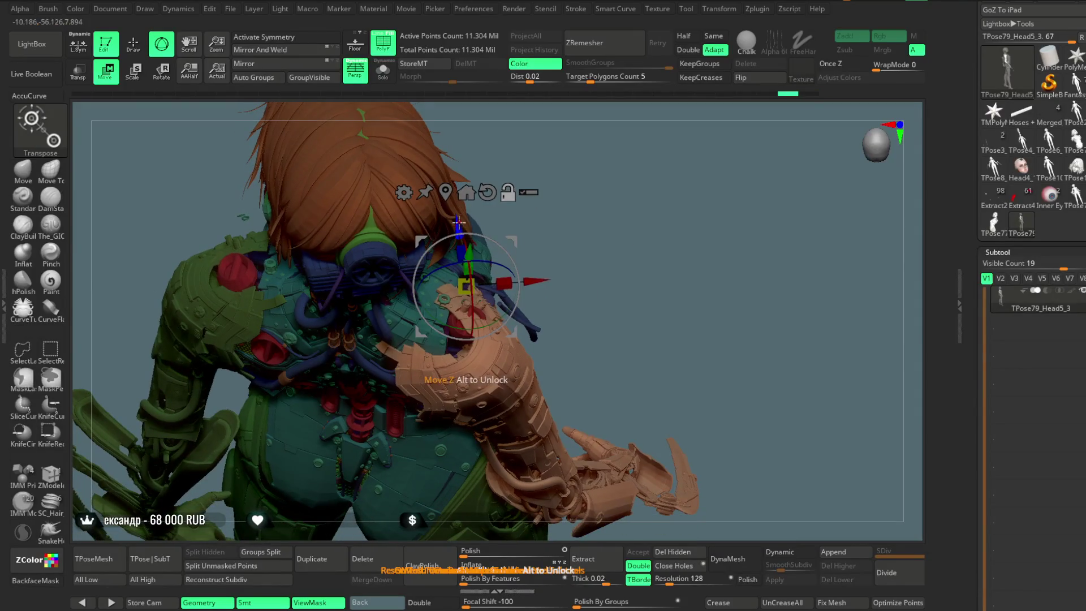
pyautogui.moveTo(459, 221); pyautogui.dragTo(466, 280)
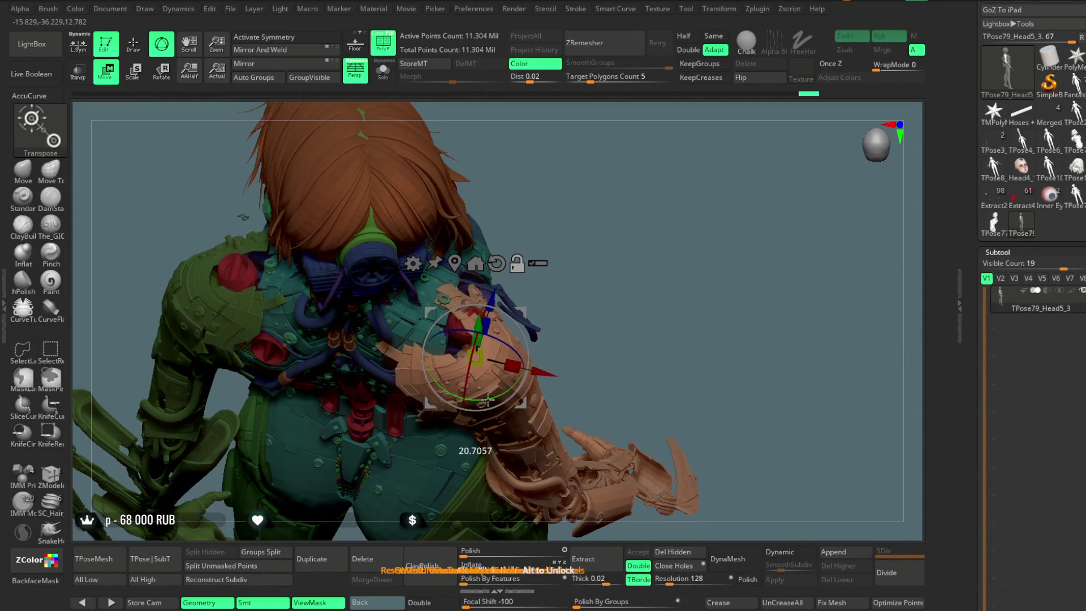
pyautogui.moveTo(500, 298); pyautogui.dragTo(514, 282)
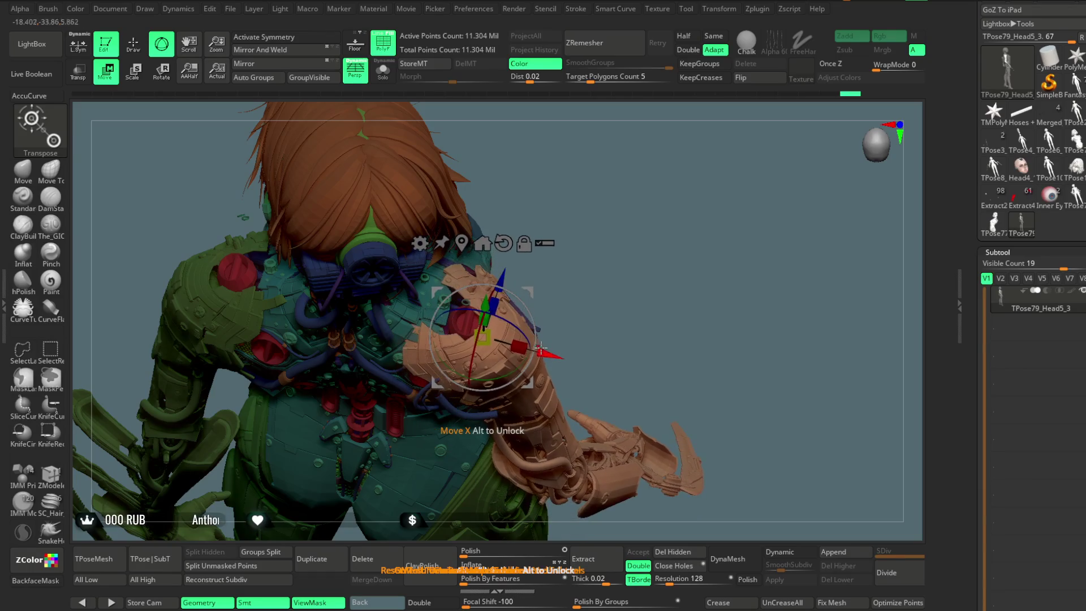
pyautogui.moveTo(542, 361)
pyautogui.mouseDown()
pyautogui.moveTo(559, 355)
pyautogui.moveTo(519, 382)
pyautogui.mouseUp()
pyautogui.moveTo(600, 315)
pyautogui.mouseDown()
pyautogui.moveTo(643, 211)
pyautogui.moveTo(566, 217)
pyautogui.moveTo(694, 207)
pyautogui.moveTo(696, 195)
pyautogui.moveTo(681, 209)
pyautogui.moveTo(707, 179)
pyautogui.moveTo(477, 337)
pyautogui.moveTo(680, 309)
pyautogui.moveTo(476, 394)
pyautogui.moveTo(715, 133)
pyautogui.moveTo(641, 229)
pyautogui.moveTo(653, 232)
pyautogui.moveTo(641, 183)
pyautogui.moveTo(640, 245)
pyautogui.moveTo(708, 196)
pyautogui.mouseUp()
pyautogui.moveTo(657, 210)
pyautogui.mouseDown()
pyautogui.moveTo(650, 256)
pyautogui.moveTo(649, 243)
pyautogui.moveTo(676, 233)
pyautogui.moveTo(613, 235)
pyautogui.moveTo(618, 264)
pyautogui.moveTo(611, 238)
pyautogui.moveTo(545, 281)
pyautogui.mouseUp()
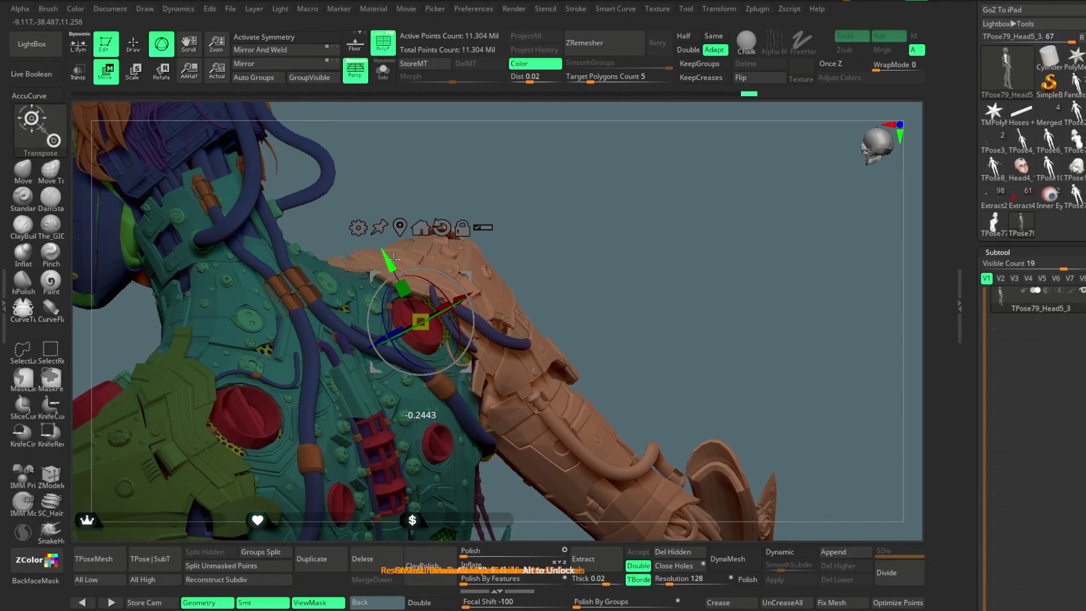
pyautogui.moveTo(541, 210); pyautogui.dragTo(467, 344)
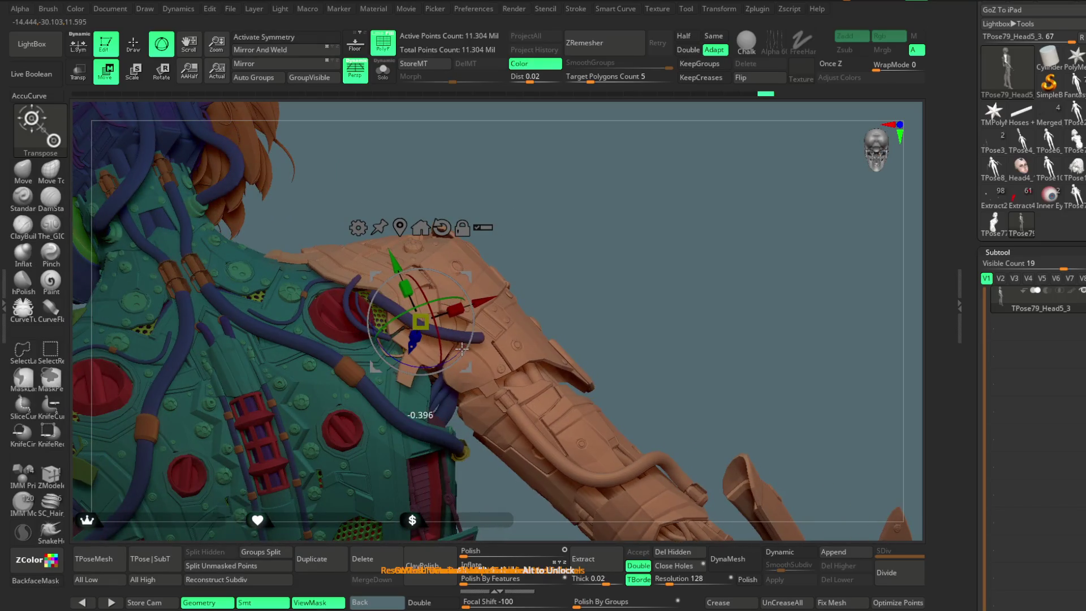
pyautogui.moveTo(642, 270)
pyautogui.mouseDown()
pyautogui.moveTo(615, 213)
pyautogui.moveTo(618, 231)
pyautogui.moveTo(619, 203)
pyautogui.moveTo(584, 235)
pyautogui.moveTo(659, 135)
pyautogui.moveTo(664, 235)
pyautogui.moveTo(430, 283)
pyautogui.moveTo(419, 320)
pyautogui.mouseUp()
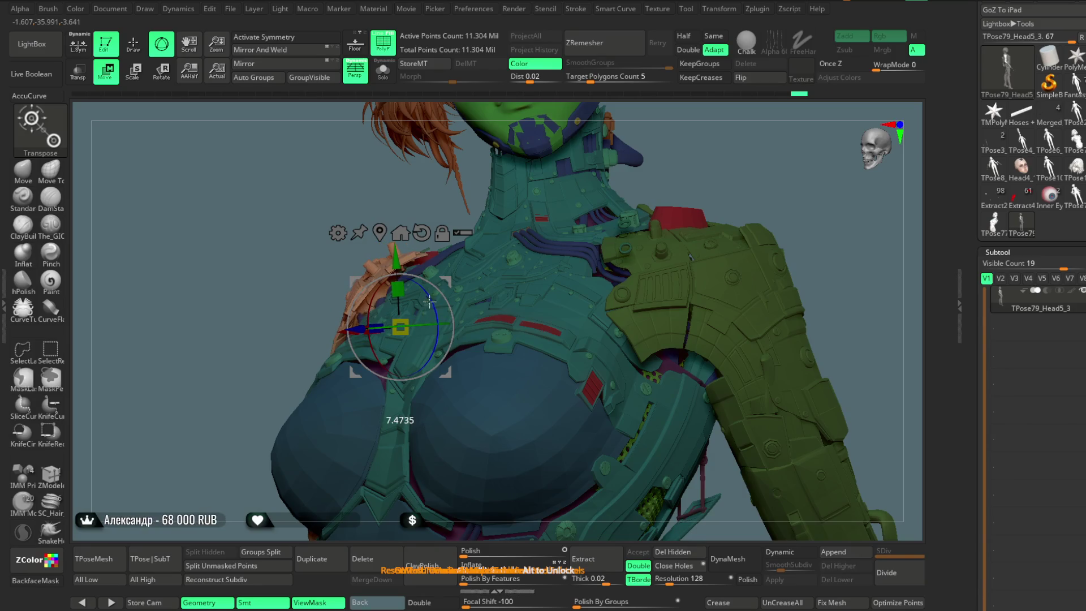
pyautogui.moveTo(424, 196)
pyautogui.mouseDown()
pyautogui.moveTo(453, 204)
pyautogui.moveTo(455, 310)
pyautogui.moveTo(507, 217)
pyautogui.moveTo(347, 307)
pyautogui.moveTo(342, 298)
pyautogui.mouseUp()
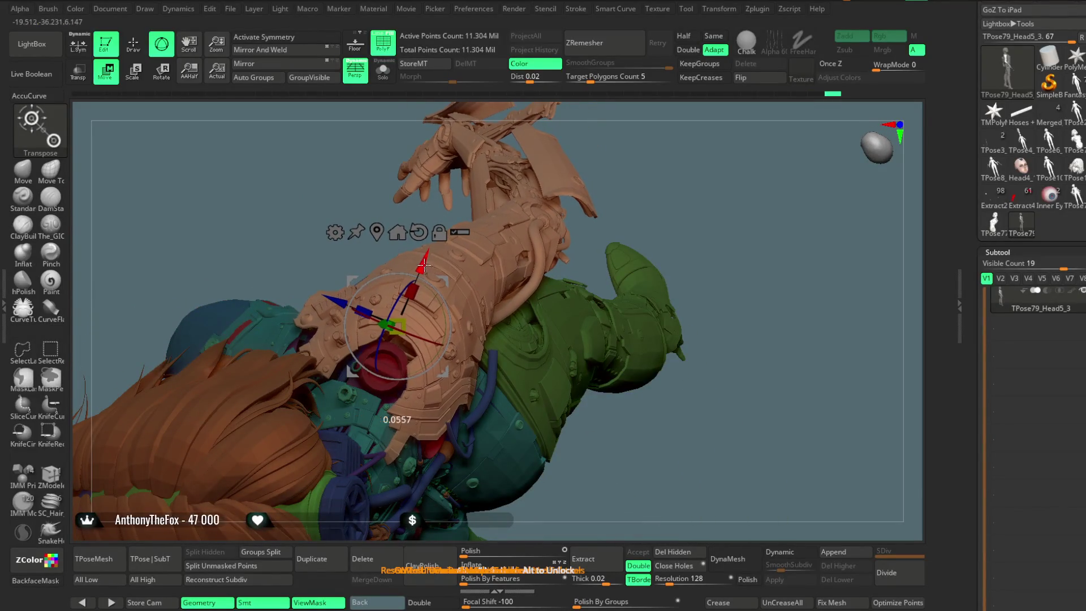
# Lower the orange arm slightly along the red X axis and inspect the shoulder from behind
pyautogui.moveTo(423, 264); pyautogui.dragTo(424, 269)
pyautogui.moveTo(675, 176)
pyautogui.mouseDown()
pyautogui.moveTo(635, 177)
pyautogui.moveTo(619, 156)
pyautogui.moveTo(670, 215)
pyautogui.moveTo(720, 226)
pyautogui.moveTo(635, 349)
pyautogui.moveTo(509, 325)
pyautogui.mouseUp()
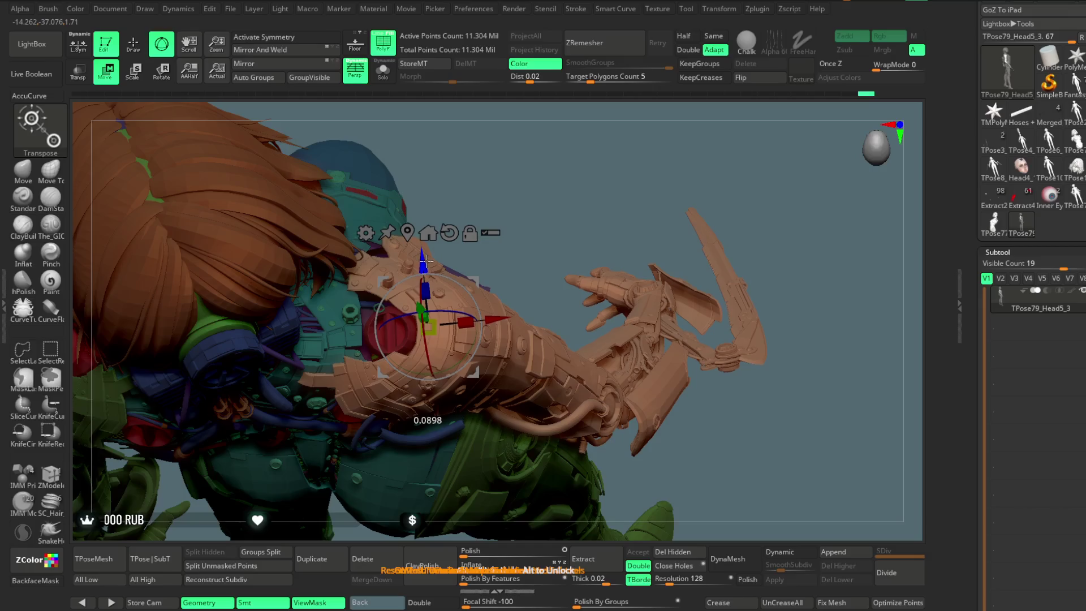
pyautogui.moveTo(551, 246)
pyautogui.mouseDown()
pyautogui.moveTo(577, 255)
pyautogui.moveTo(564, 199)
pyautogui.moveTo(582, 213)
pyautogui.moveTo(527, 215)
pyautogui.moveTo(620, 202)
pyautogui.moveTo(618, 189)
pyautogui.moveTo(581, 200)
pyautogui.moveTo(642, 261)
pyautogui.moveTo(397, 344)
pyautogui.mouseUp()
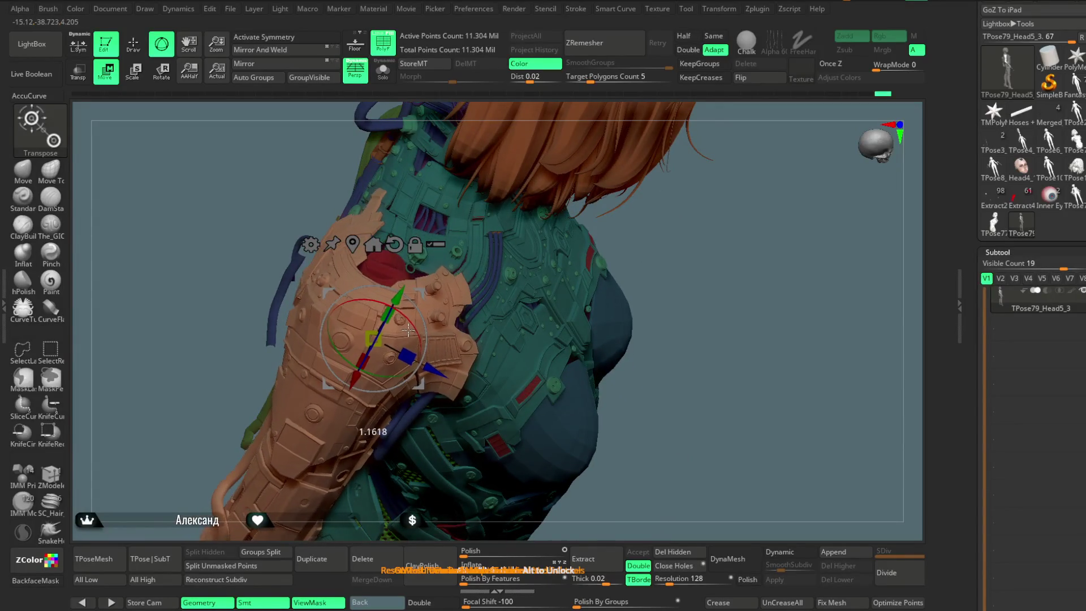
pyautogui.moveTo(580, 248)
pyautogui.mouseDown()
pyautogui.moveTo(692, 199)
pyautogui.moveTo(687, 148)
pyautogui.mouseUp()
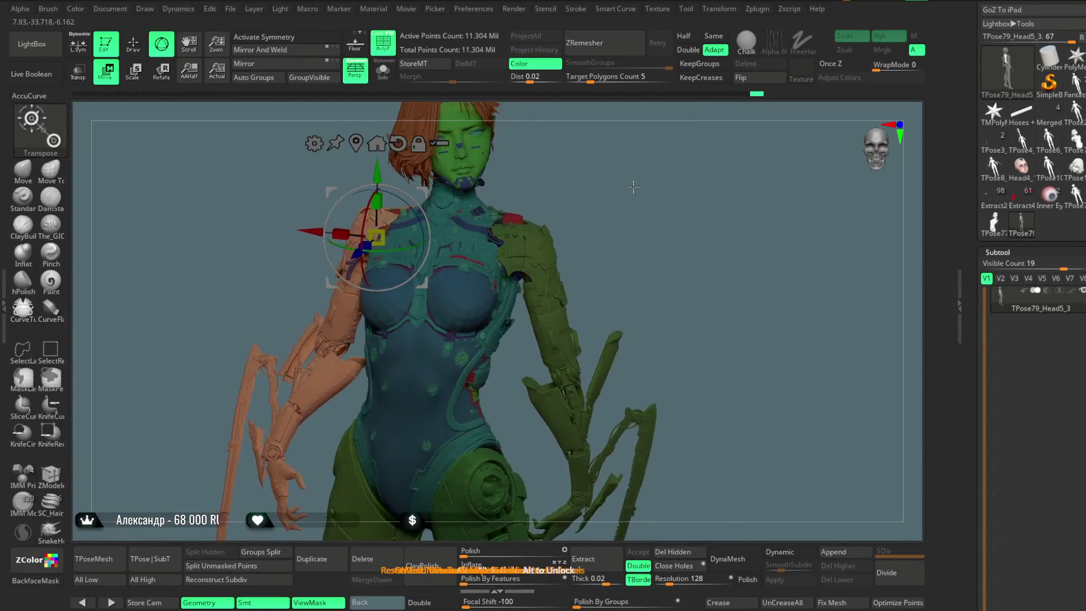
pyautogui.moveTo(623, 186)
pyautogui.keyDown('alt'); pyautogui.mouseDown()
pyautogui.moveTo(625, 235)
pyautogui.moveTo(670, 160)
pyautogui.moveTo(403, 236)
pyautogui.mouseUp(); pyautogui.keyUp('alt')
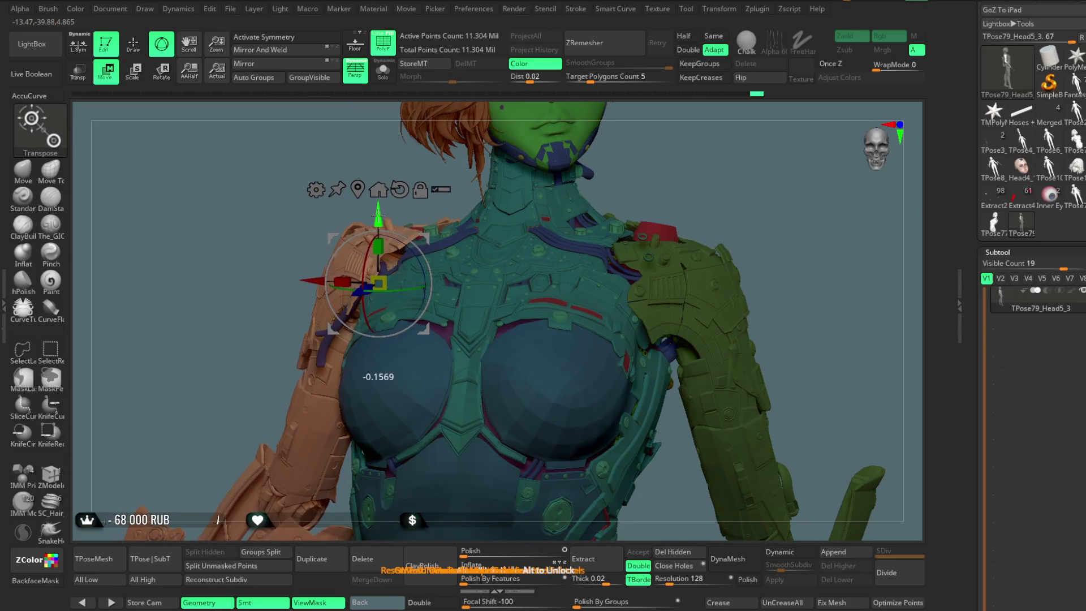
pyautogui.moveTo(659, 179)
pyautogui.mouseDown()
pyautogui.moveTo(710, 165)
pyautogui.moveTo(684, 176)
pyautogui.mouseUp()
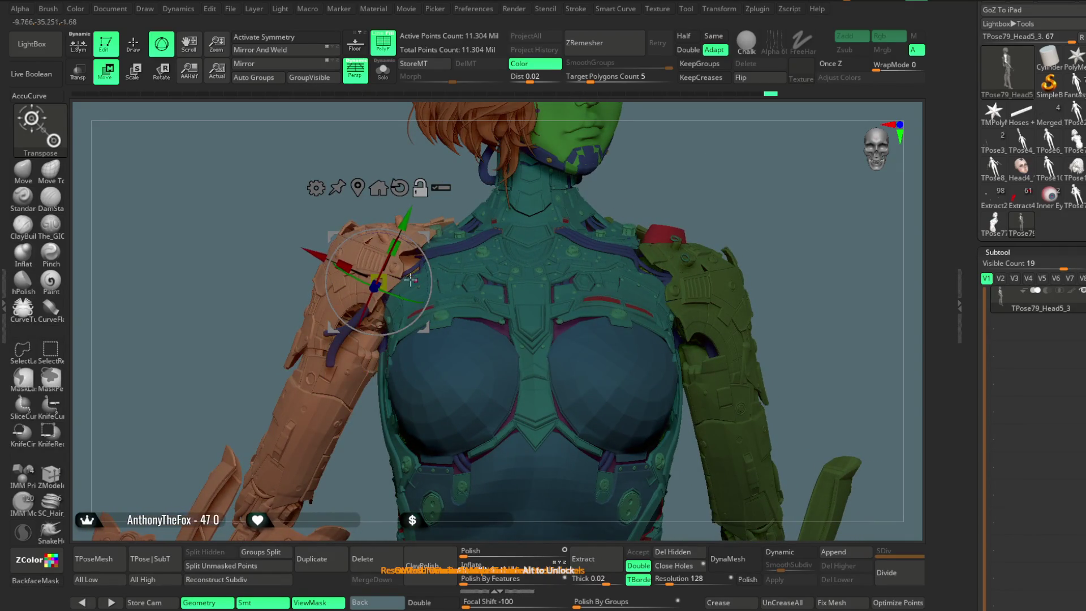
pyautogui.moveTo(712, 169); pyautogui.dragTo(675, 160)
pyautogui.moveTo(642, 209); pyautogui.dragTo(631, 204)
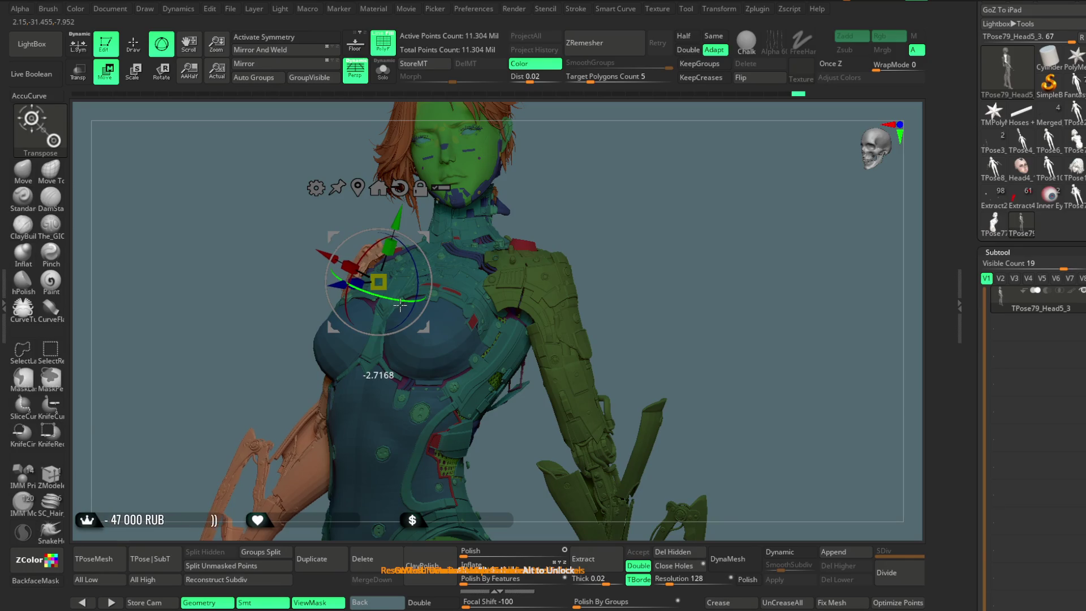
pyautogui.moveTo(627, 181)
pyautogui.mouseDown()
pyautogui.moveTo(625, 163)
pyautogui.moveTo(622, 184)
pyautogui.moveTo(640, 210)
pyautogui.moveTo(705, 211)
pyautogui.moveTo(589, 253)
pyautogui.moveTo(582, 281)
pyautogui.moveTo(402, 368)
pyautogui.mouseUp()
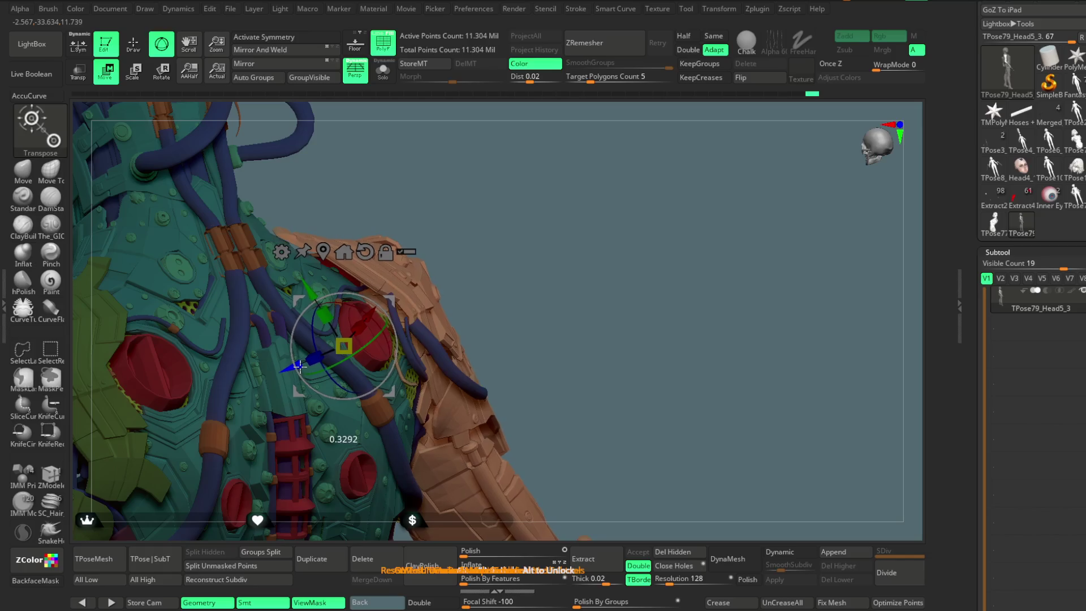
# Inspect the shoulder from several angles, nudge the orange arm slightly along the Z axis, and return to Draw mode
pyautogui.moveTo(489, 226)
pyautogui.mouseDown()
pyautogui.moveTo(579, 211)
pyautogui.moveTo(516, 220)
pyautogui.moveTo(572, 175)
pyautogui.mouseUp()
pyautogui.keyDown('alt'); pyautogui.moveTo(594, 219); pyautogui.dragTo(477, 309); pyautogui.keyUp('alt')
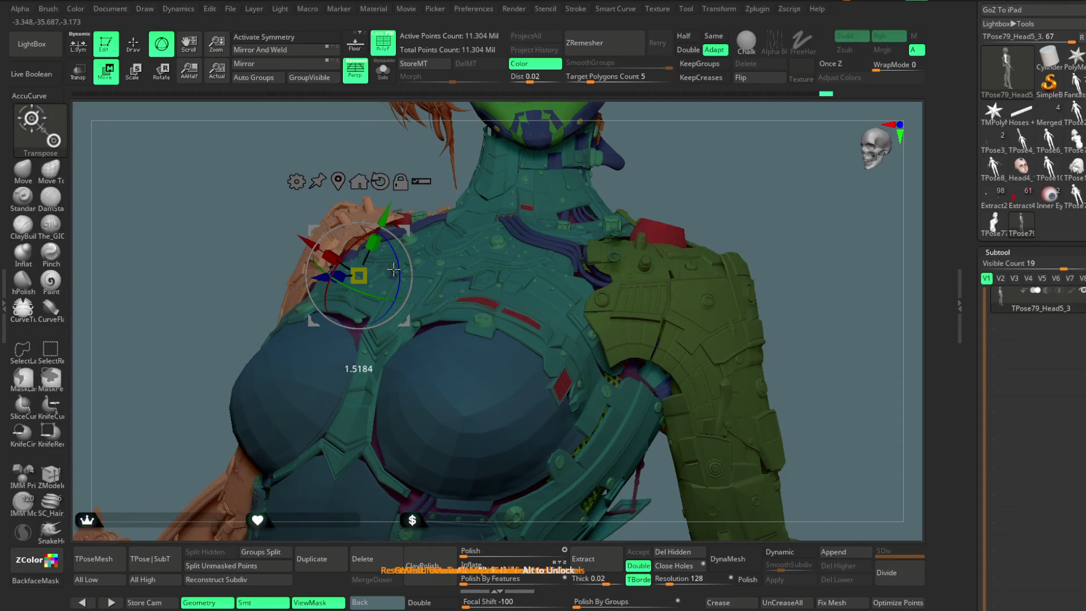
pyautogui.moveTo(732, 179)
pyautogui.mouseDown()
pyautogui.moveTo(632, 226)
pyautogui.moveTo(664, 230)
pyautogui.mouseUp()
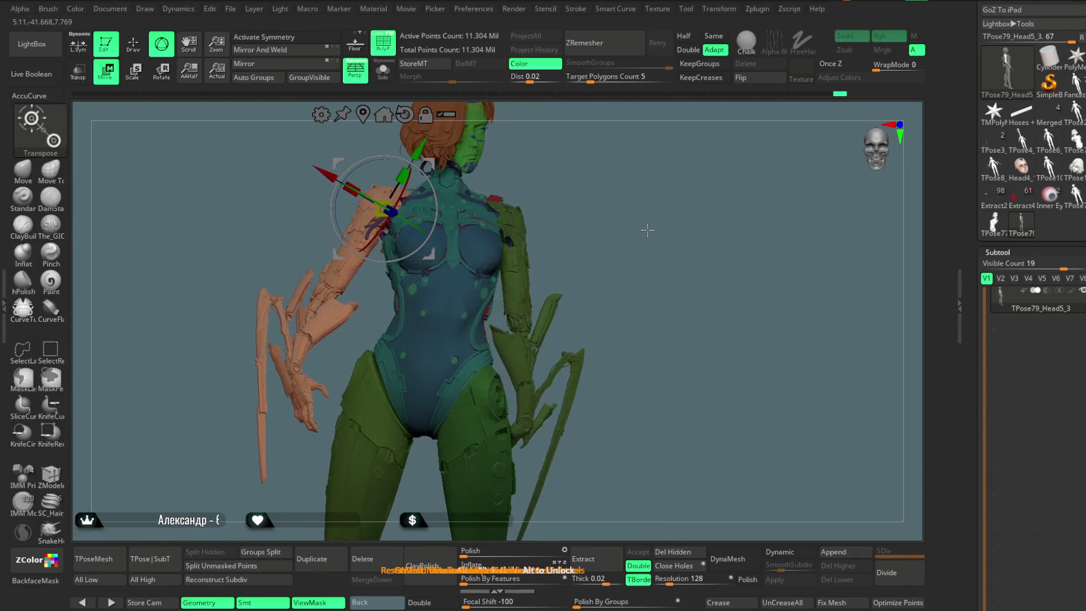
pyautogui.moveTo(642, 260); pyautogui.dragTo(751, 154)
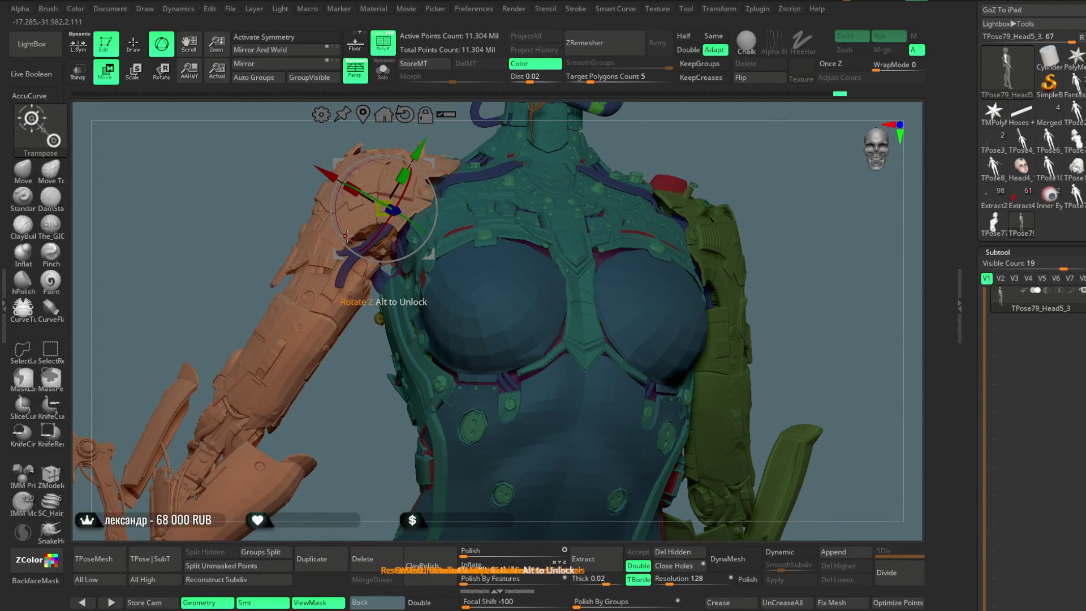
pyautogui.moveTo(742, 132)
pyautogui.mouseDown()
pyautogui.moveTo(722, 182)
pyautogui.moveTo(663, 191)
pyautogui.moveTo(638, 245)
pyautogui.moveTo(644, 255)
pyautogui.moveTo(590, 211)
pyautogui.moveTo(601, 260)
pyautogui.moveTo(582, 252)
pyautogui.moveTo(453, 317)
pyautogui.mouseUp()
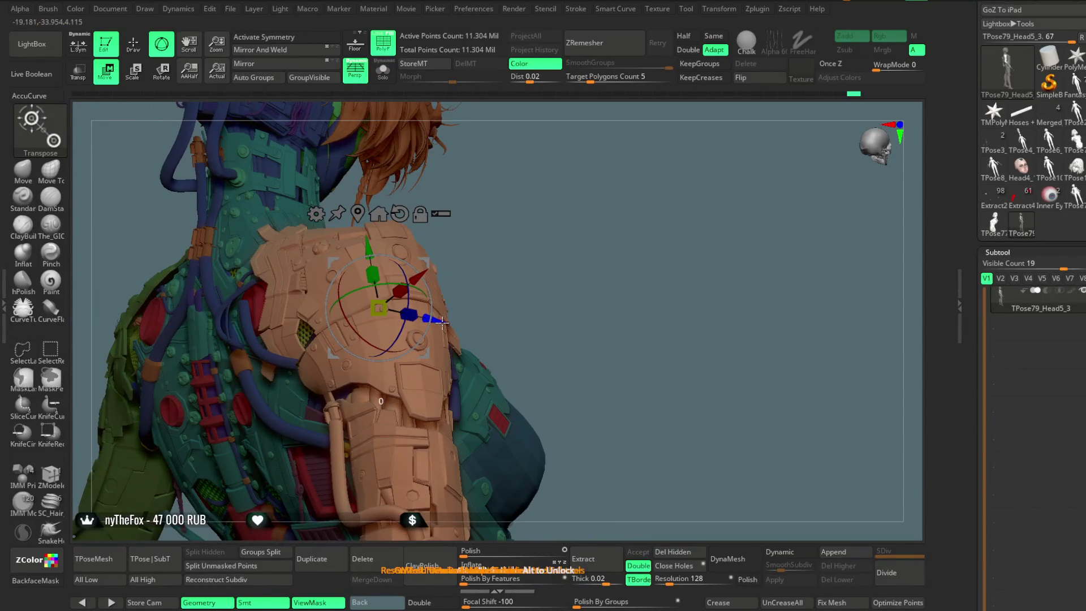
pyautogui.moveTo(596, 269)
pyautogui.mouseDown()
pyautogui.moveTo(616, 226)
pyautogui.moveTo(543, 222)
pyautogui.moveTo(698, 201)
pyautogui.moveTo(638, 204)
pyautogui.moveTo(622, 184)
pyautogui.moveTo(608, 216)
pyautogui.moveTo(595, 212)
pyautogui.moveTo(608, 253)
pyautogui.moveTo(709, 205)
pyautogui.moveTo(664, 247)
pyautogui.moveTo(495, 298)
pyautogui.mouseUp()
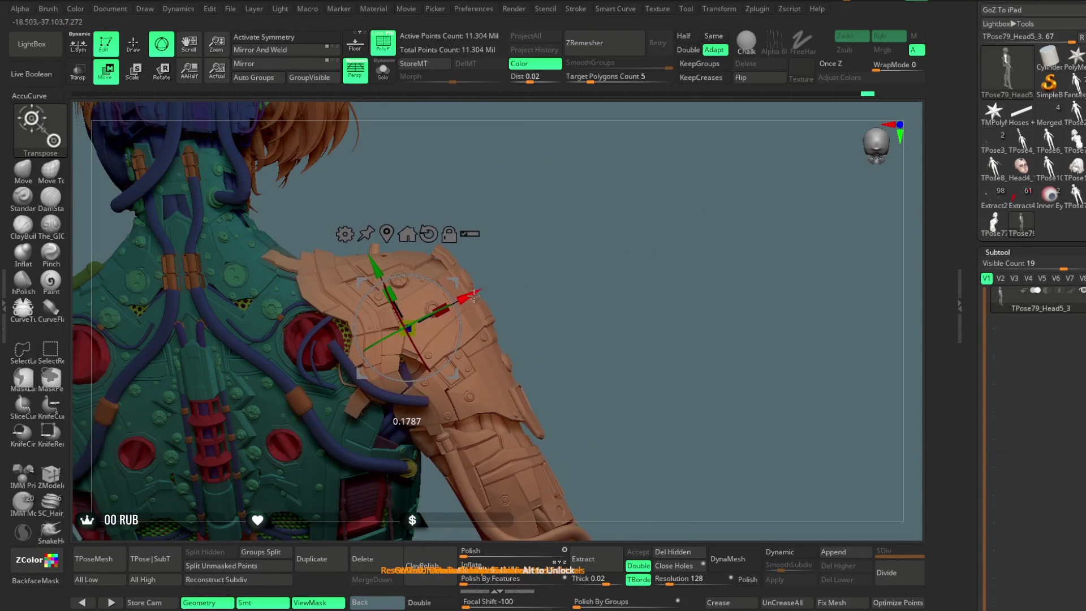
pyautogui.moveTo(607, 255)
pyautogui.mouseDown()
pyautogui.moveTo(611, 311)
pyautogui.moveTo(420, 269)
pyautogui.moveTo(390, 249)
pyautogui.mouseUp()
pyautogui.moveTo(571, 228)
pyautogui.mouseDown()
pyautogui.moveTo(431, 367)
pyautogui.moveTo(447, 339)
pyautogui.moveTo(435, 356)
pyautogui.moveTo(430, 345)
pyautogui.mouseUp()
pyautogui.moveTo(416, 268)
pyautogui.mouseDown()
pyautogui.moveTo(412, 280)
pyautogui.moveTo(574, 230)
pyautogui.moveTo(584, 200)
pyautogui.moveTo(521, 223)
pyautogui.moveTo(647, 213)
pyautogui.moveTo(642, 232)
pyautogui.moveTo(645, 199)
pyautogui.moveTo(646, 207)
pyautogui.mouseUp()
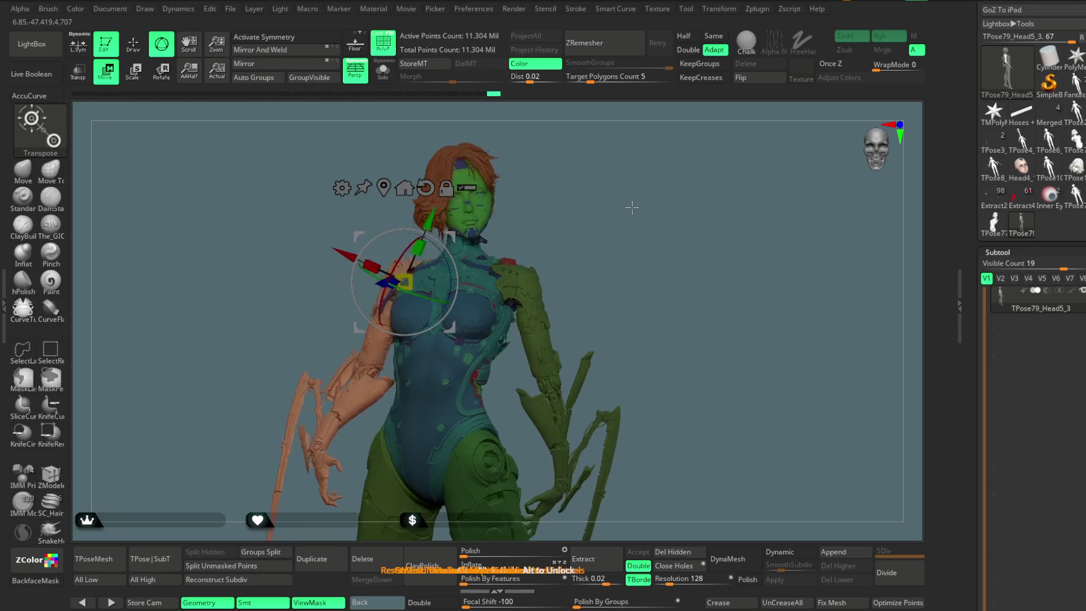
pyautogui.click(133, 44)
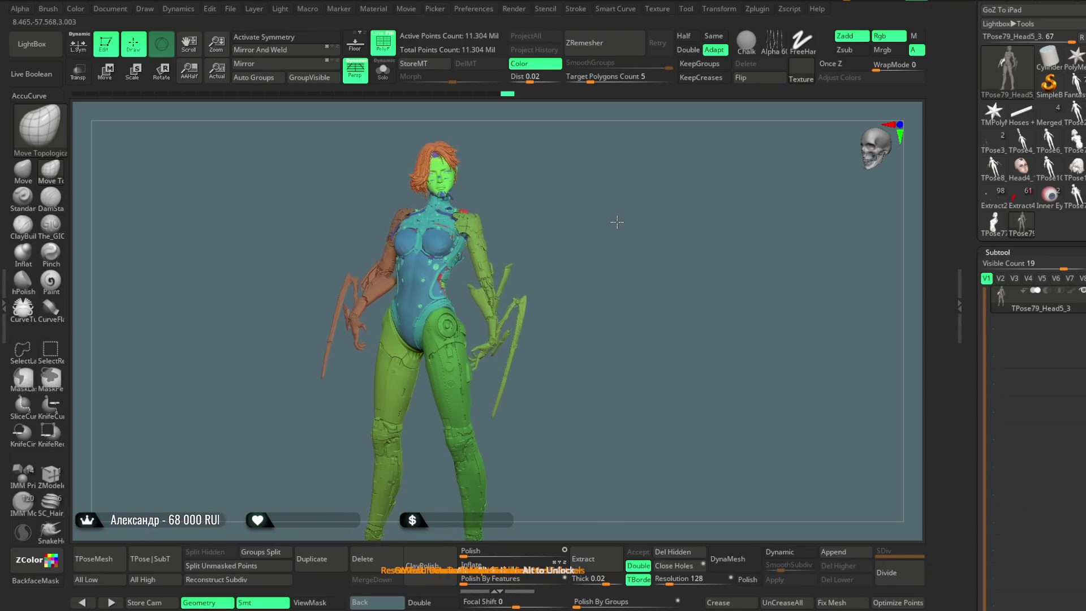
# Turn on ViewMask, slightly rotate the orange arm at the right shoulder, and return to Draw mode
pyautogui.scroll(10, 627, 227)
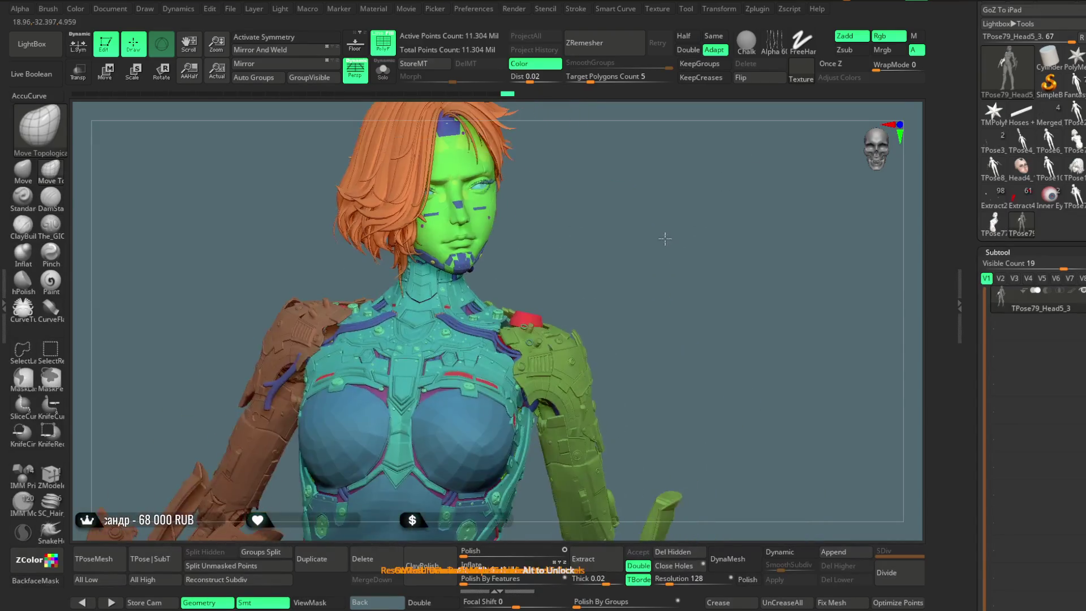
pyautogui.moveTo(667, 256)
pyautogui.mouseDown()
pyautogui.moveTo(605, 274)
pyautogui.moveTo(670, 253)
pyautogui.moveTo(667, 231)
pyautogui.moveTo(641, 233)
pyautogui.moveTo(664, 237)
pyautogui.moveTo(654, 259)
pyautogui.moveTo(596, 264)
pyautogui.moveTo(657, 217)
pyautogui.moveTo(659, 235)
pyautogui.moveTo(643, 240)
pyautogui.mouseUp()
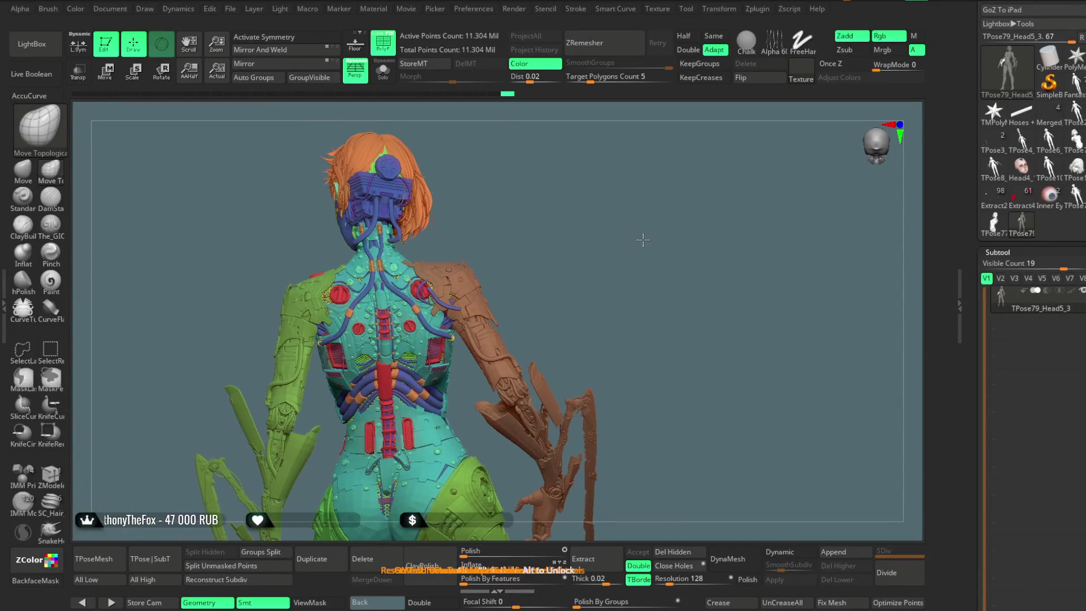
pyautogui.keyDown('ctrl'); pyautogui.moveTo(644, 241); pyautogui.dragTo(644, 247, button='right'); pyautogui.keyUp('ctrl')
pyautogui.hotkey('ctrl', 'h')
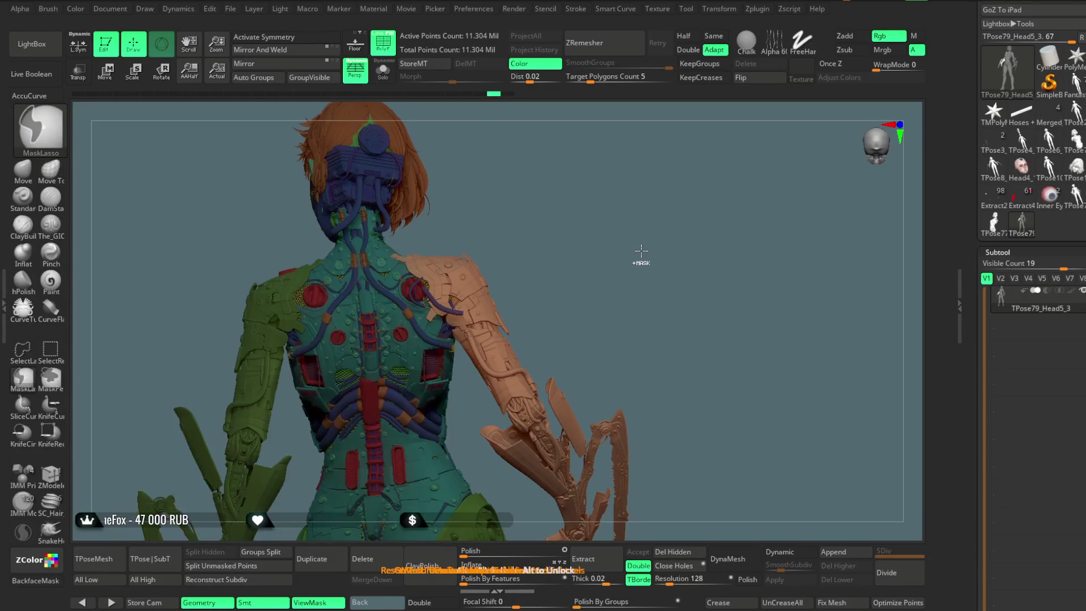
pyautogui.click(107, 72)
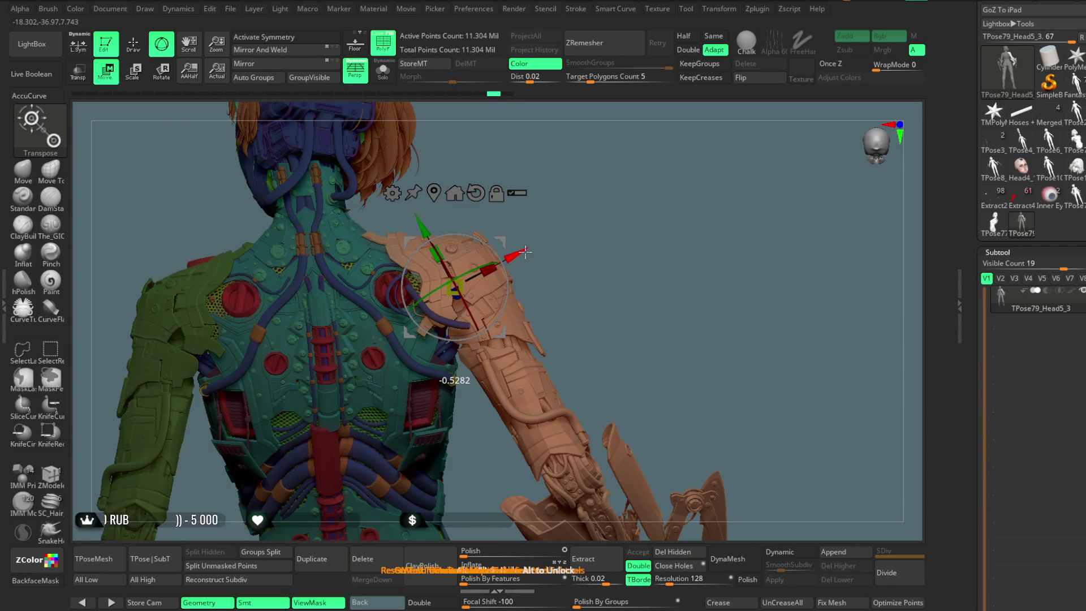
pyautogui.moveTo(610, 234)
pyautogui.mouseDown()
pyautogui.moveTo(668, 215)
pyautogui.moveTo(646, 179)
pyautogui.moveTo(578, 175)
pyautogui.moveTo(651, 143)
pyautogui.moveTo(649, 171)
pyautogui.moveTo(623, 202)
pyautogui.moveTo(614, 163)
pyautogui.moveTo(623, 199)
pyautogui.moveTo(610, 170)
pyautogui.mouseUp()
pyautogui.click(135, 46)
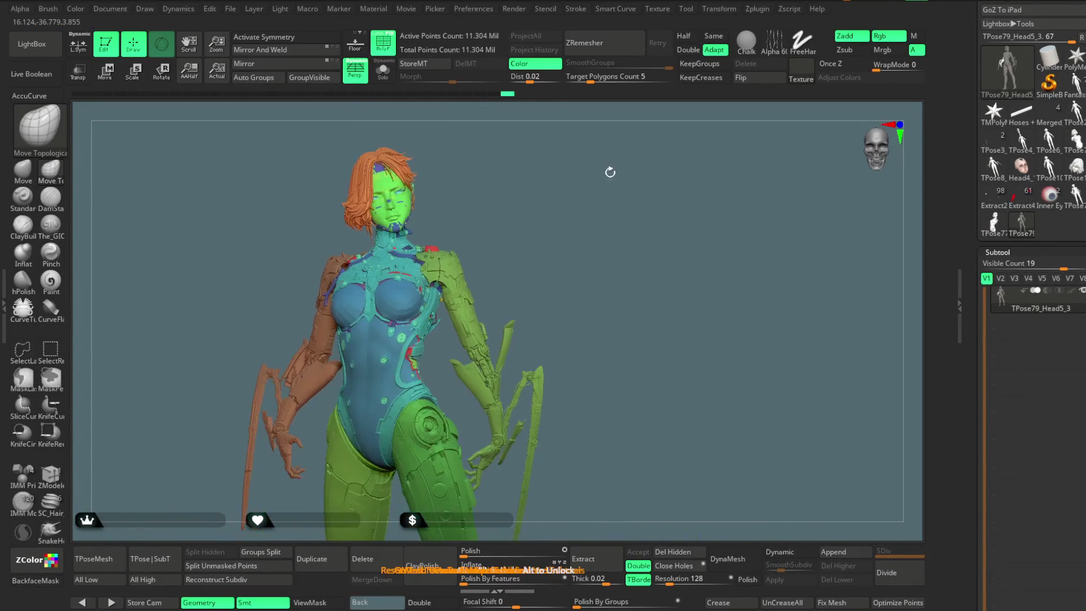
pyautogui.moveTo(577, 223); pyautogui.dragTo(600, 195)
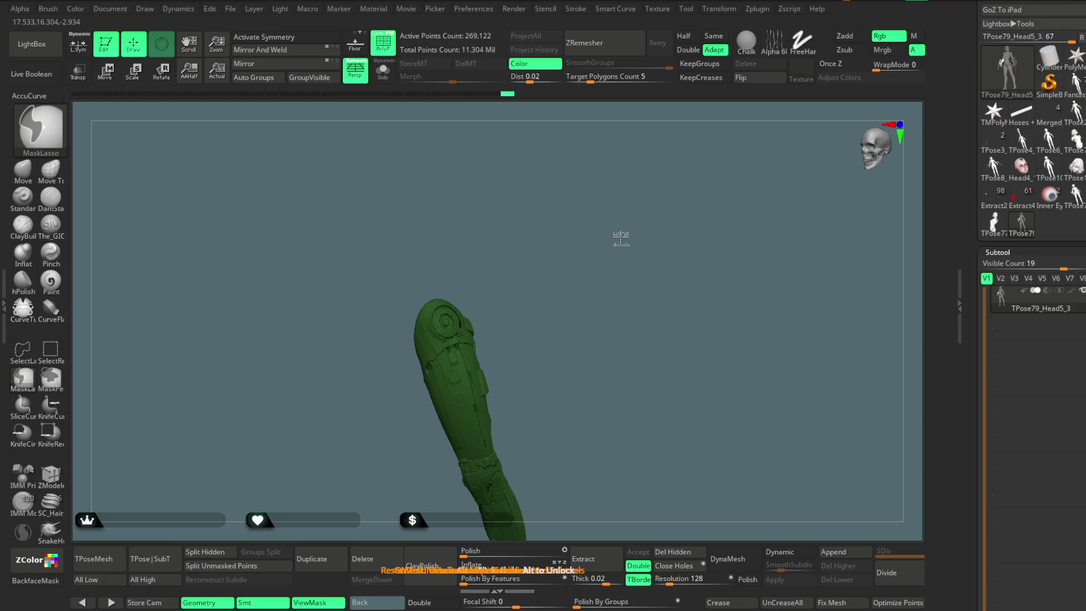
# Switch to Transpose Move and place the gizmo at the green thigh's hip
pyautogui.moveTo(621, 236)
pyautogui.mouseDown()
pyautogui.moveTo(630, 210)
pyautogui.moveTo(596, 220)
pyautogui.mouseUp()
pyautogui.press('w')
pyautogui.moveTo(668, 238)
pyautogui.mouseDown()
pyautogui.moveTo(626, 221)
pyautogui.moveTo(566, 226)
pyautogui.mouseUp()
pyautogui.moveTo(603, 188)
pyautogui.mouseDown()
pyautogui.moveTo(625, 177)
pyautogui.moveTo(606, 177)
pyautogui.moveTo(622, 183)
pyautogui.mouseUp()
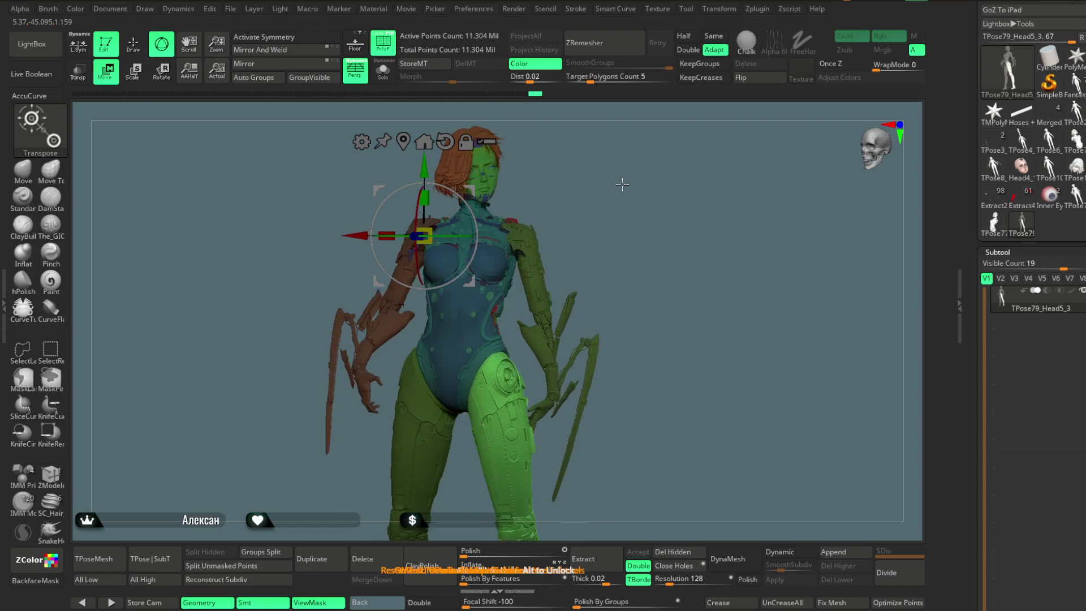
pyautogui.moveTo(474, 192)
pyautogui.keyDown('alt'); pyautogui.mouseDown()
pyautogui.moveTo(493, 272)
pyautogui.moveTo(543, 333)
pyautogui.mouseUp(); pyautogui.keyUp('alt')
pyautogui.keyDown('alt'); pyautogui.moveTo(650, 235); pyautogui.dragTo(581, 272); pyautogui.keyUp('alt')
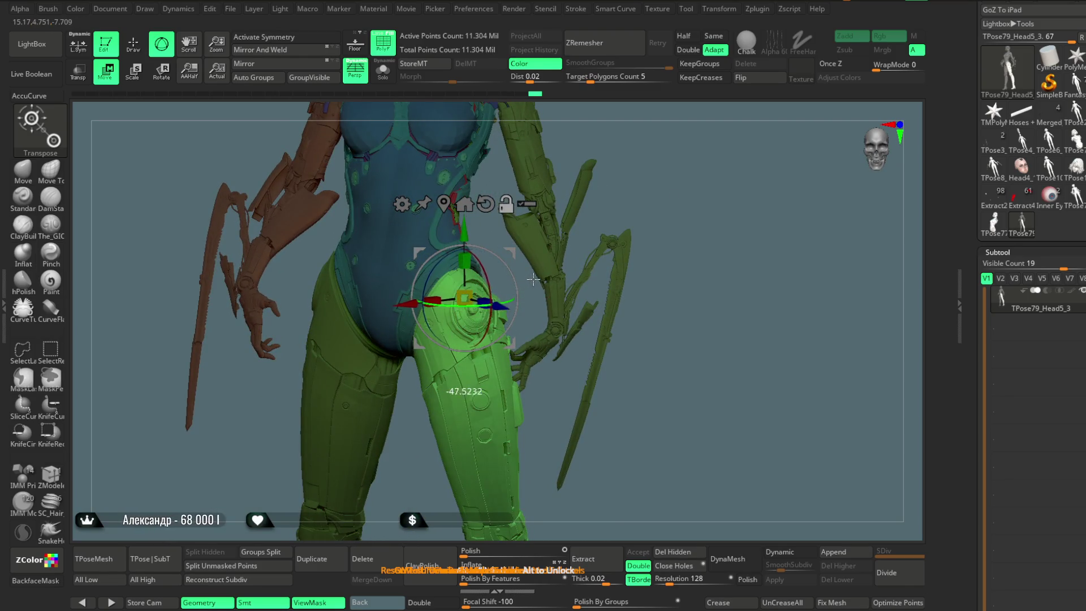
pyautogui.moveTo(676, 151); pyautogui.dragTo(491, 316)
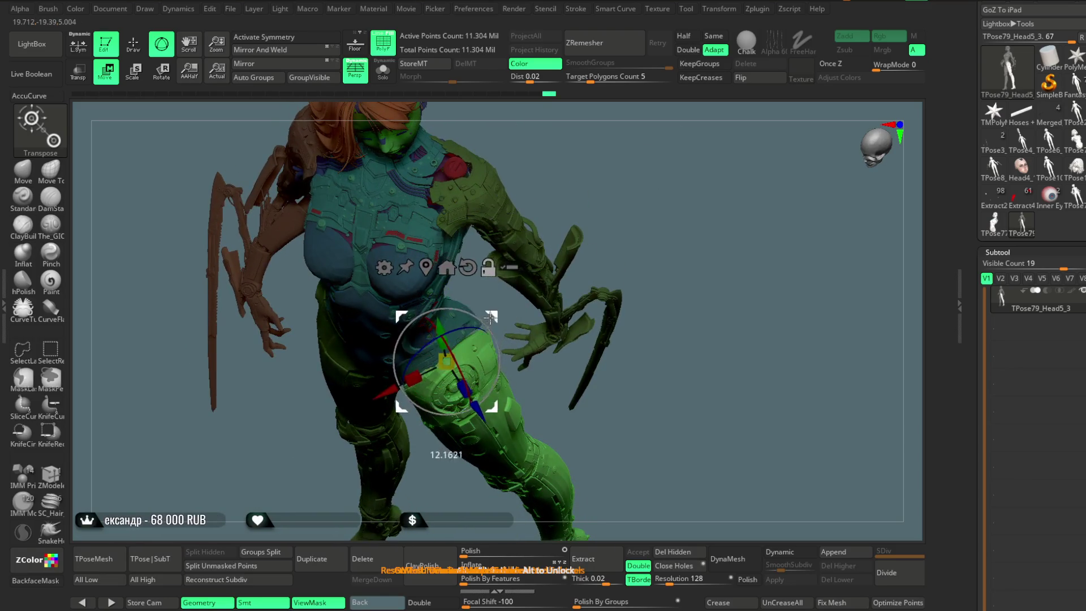
pyautogui.moveTo(677, 229)
pyautogui.mouseDown()
pyautogui.moveTo(669, 187)
pyautogui.moveTo(634, 196)
pyautogui.moveTo(693, 185)
pyautogui.moveTo(637, 218)
pyautogui.moveTo(535, 313)
pyautogui.mouseUp()
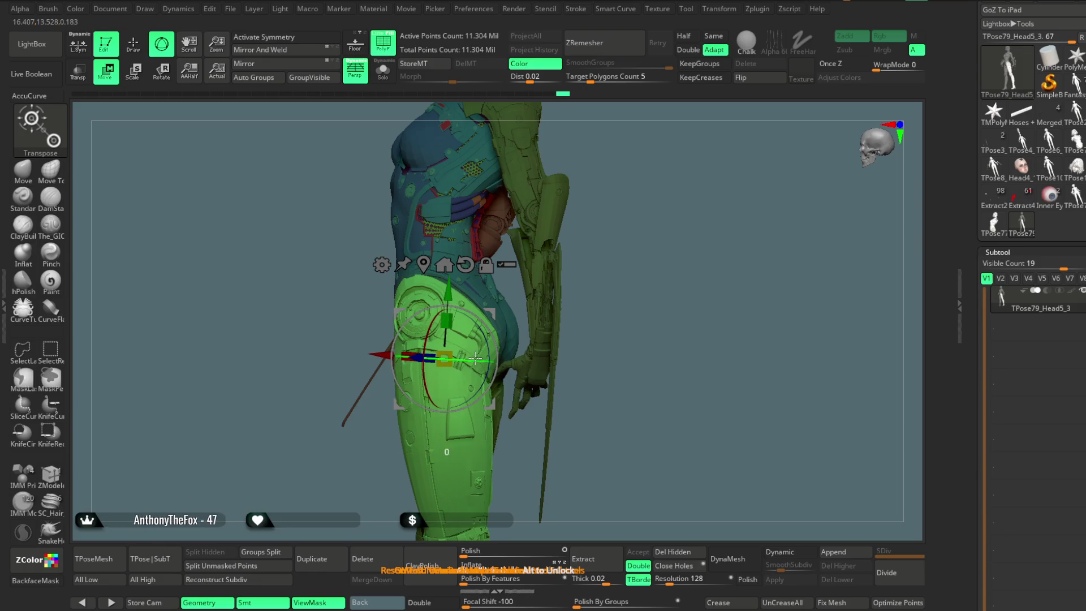
pyautogui.moveTo(477, 357)
pyautogui.mouseDown()
pyautogui.moveTo(698, 198)
pyautogui.moveTo(644, 255)
pyautogui.moveTo(660, 230)
pyautogui.moveTo(650, 226)
pyautogui.mouseUp()
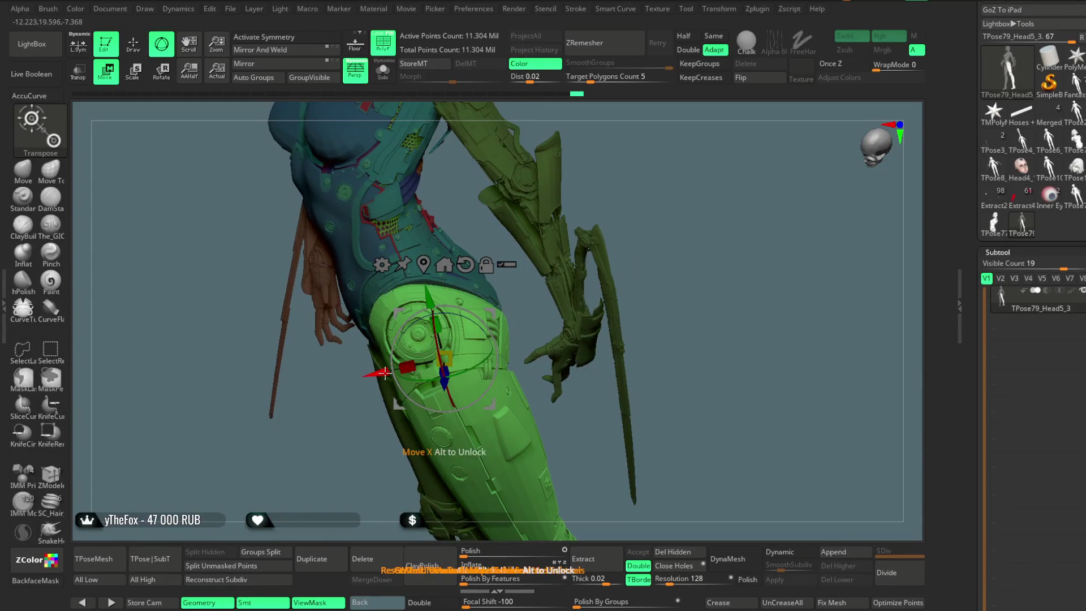
pyautogui.moveTo(478, 365)
pyautogui.mouseDown()
pyautogui.moveTo(560, 174)
pyautogui.moveTo(426, 268)
pyautogui.mouseUp()
# Shift the green leg slightly along the X arrow and rotate it at the hip
pyautogui.moveTo(503, 385); pyautogui.dragTo(505, 386)
pyautogui.moveTo(626, 234)
pyautogui.mouseDown()
pyautogui.moveTo(792, 163)
pyautogui.moveTo(752, 163)
pyautogui.moveTo(678, 193)
pyautogui.mouseUp()
pyautogui.moveTo(539, 314); pyautogui.dragTo(500, 331)
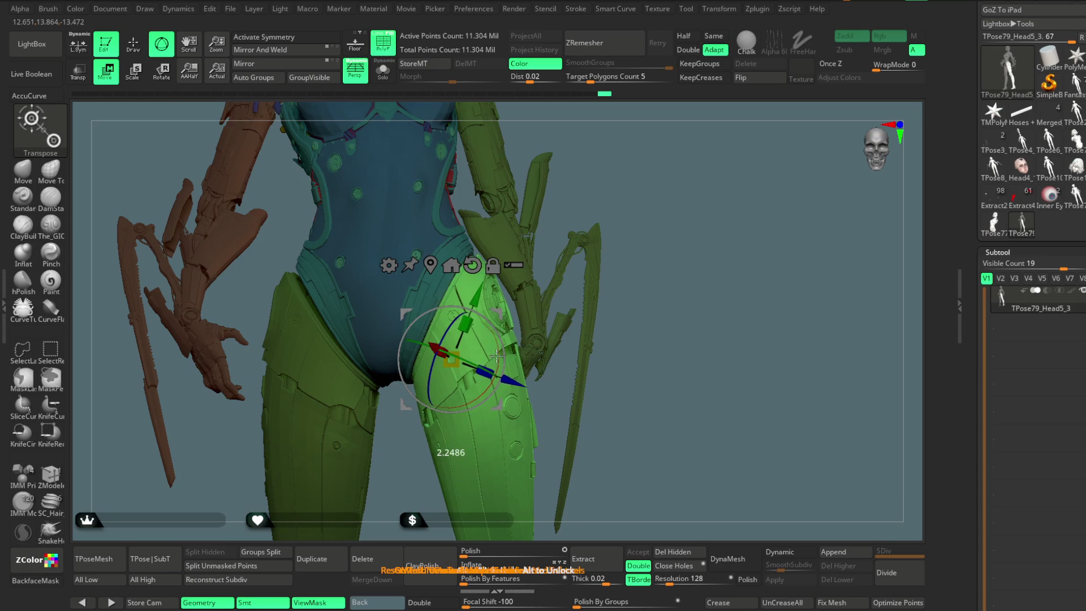
pyautogui.moveTo(563, 290)
pyautogui.mouseDown()
pyautogui.moveTo(486, 338)
pyautogui.moveTo(599, 243)
pyautogui.moveTo(720, 167)
pyautogui.moveTo(629, 194)
pyautogui.moveTo(620, 226)
pyautogui.moveTo(534, 283)
pyautogui.mouseUp()
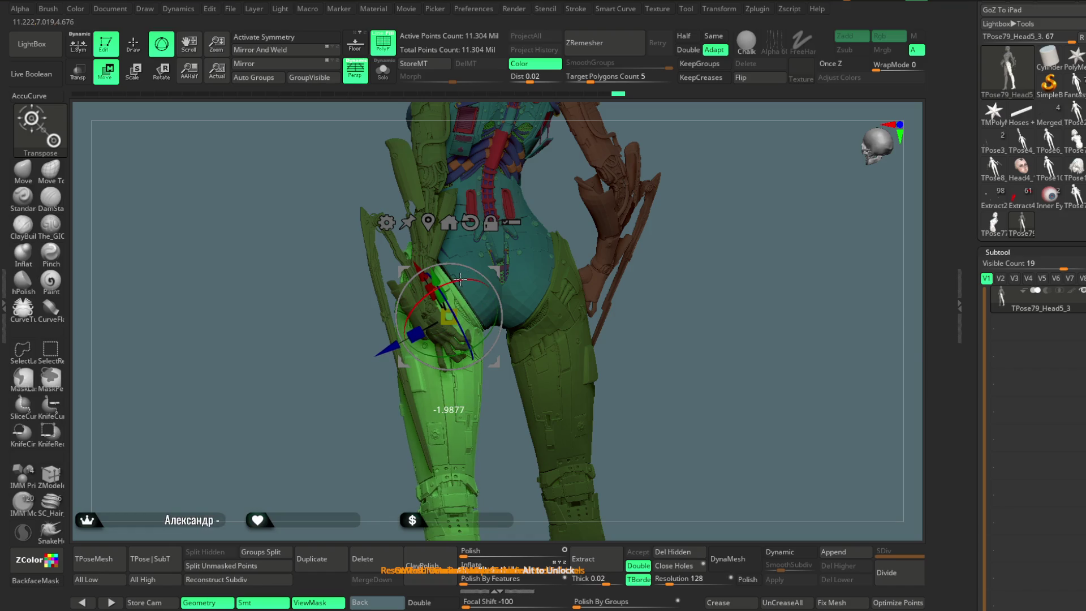
pyautogui.moveTo(461, 279)
pyautogui.mouseDown()
pyautogui.moveTo(783, 220)
pyautogui.moveTo(689, 205)
pyautogui.mouseUp()
pyautogui.moveTo(497, 287); pyautogui.dragTo(479, 295)
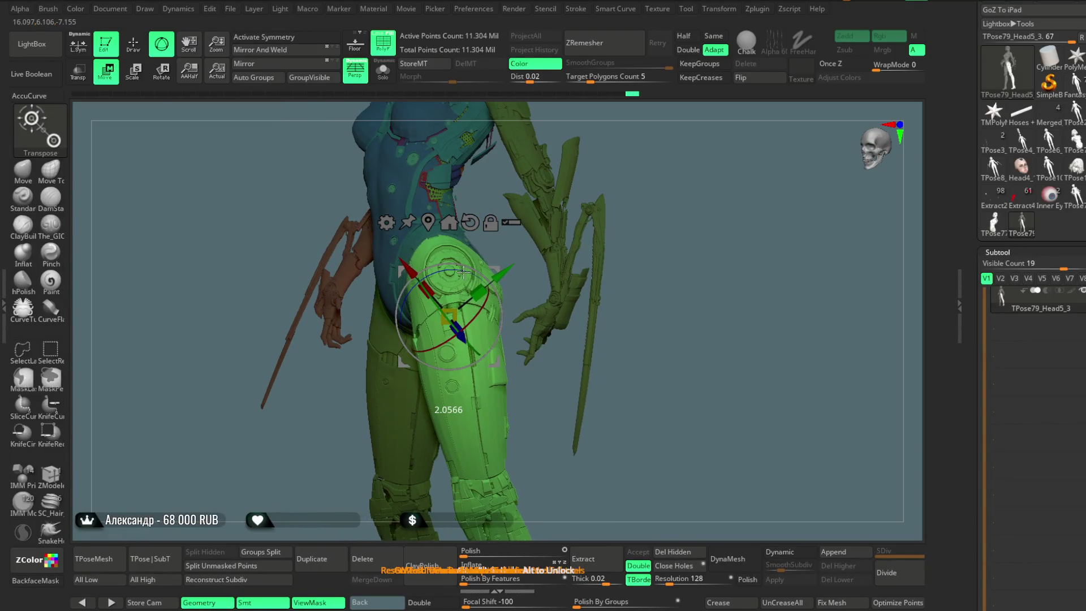
pyautogui.moveTo(695, 198)
pyautogui.mouseDown()
pyautogui.moveTo(630, 175)
pyautogui.moveTo(673, 164)
pyautogui.moveTo(638, 150)
pyautogui.moveTo(557, 165)
pyautogui.moveTo(609, 143)
pyautogui.mouseUp()
pyautogui.moveTo(578, 178)
pyautogui.mouseDown()
pyautogui.moveTo(636, 252)
pyautogui.moveTo(719, 251)
pyautogui.moveTo(534, 293)
pyautogui.moveTo(520, 274)
pyautogui.moveTo(637, 242)
pyautogui.moveTo(604, 254)
pyautogui.mouseUp()
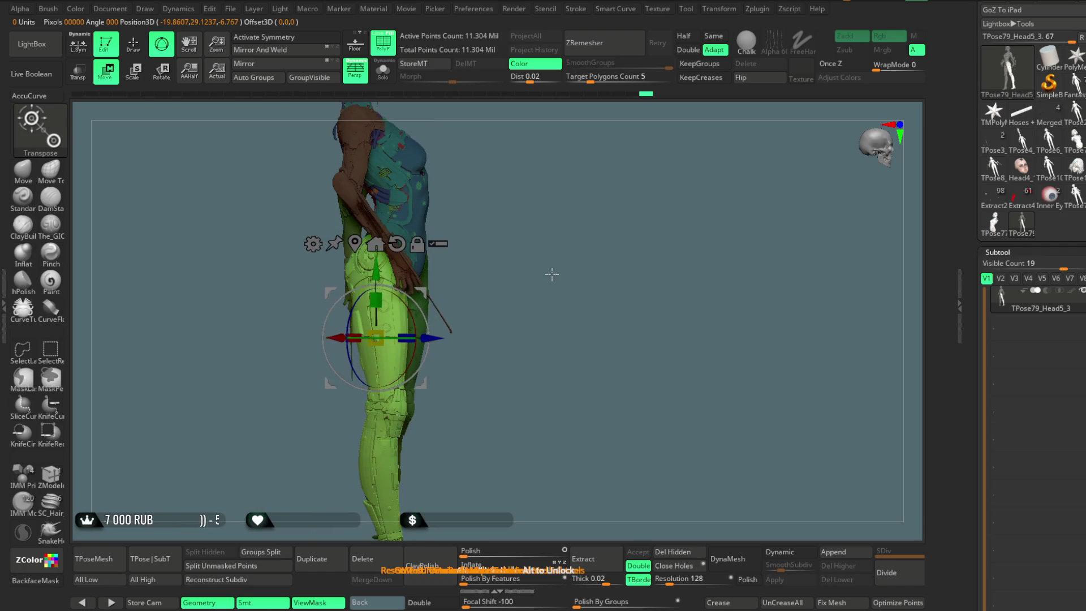
# Slide the lighter green thigh sideways at the hip in two small moves, then frame the character
pyautogui.moveTo(549, 274); pyautogui.dragTo(383, 275)
pyautogui.moveTo(543, 266)
pyautogui.mouseDown()
pyautogui.moveTo(612, 262)
pyautogui.moveTo(599, 266)
pyautogui.mouseUp()
pyautogui.moveTo(446, 281); pyautogui.dragTo(450, 282)
pyautogui.moveTo(539, 248); pyautogui.dragTo(421, 282)
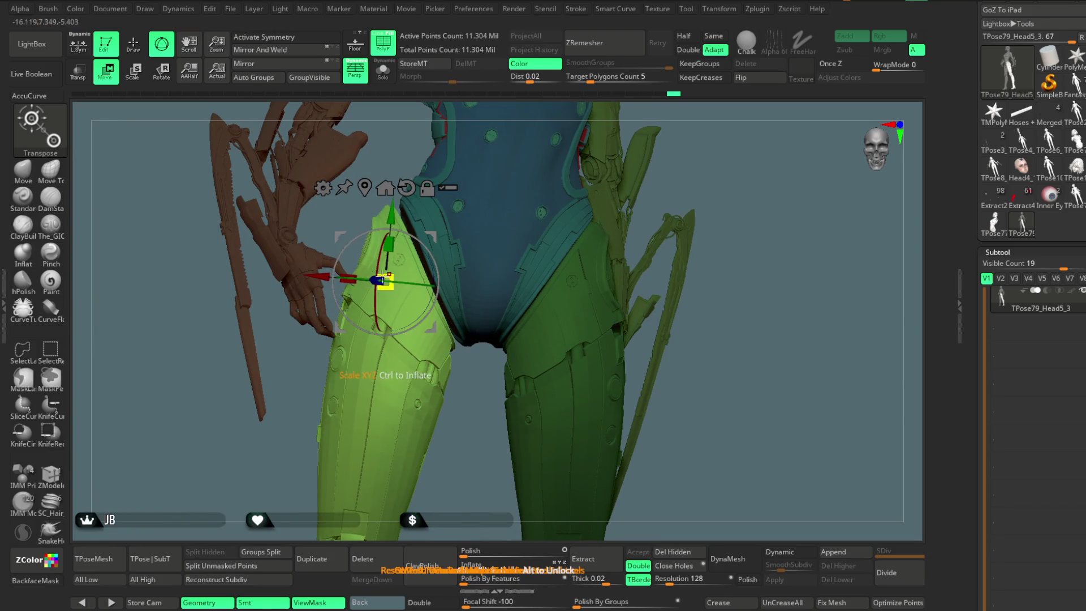
pyautogui.moveTo(322, 277); pyautogui.dragTo(327, 277)
pyautogui.moveTo(641, 226); pyautogui.dragTo(398, 226)
pyautogui.moveTo(639, 164); pyautogui.dragTo(426, 259)
pyautogui.moveTo(553, 220)
pyautogui.mouseDown()
pyautogui.moveTo(726, 175)
pyautogui.moveTo(666, 145)
pyautogui.moveTo(657, 169)
pyautogui.moveTo(696, 203)
pyautogui.moveTo(666, 204)
pyautogui.moveTo(677, 177)
pyautogui.moveTo(552, 201)
pyautogui.mouseUp()
pyautogui.press('f')
# Check the legs from back and front, then return to Draw mode with the Move Topological brush
pyautogui.press('q')
pyautogui.press('w')
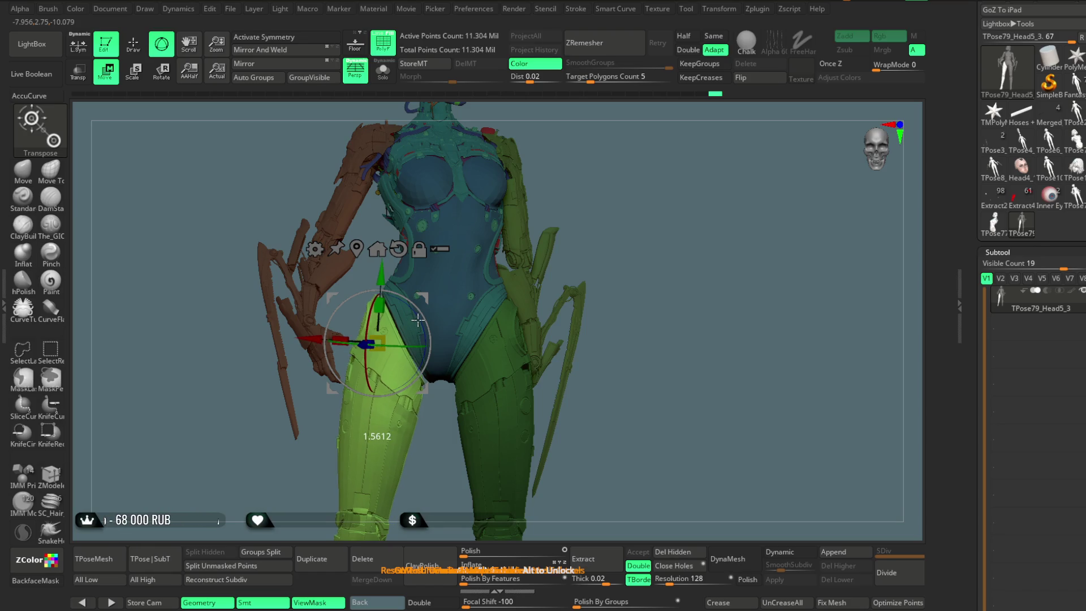
pyautogui.moveTo(597, 191)
pyautogui.mouseDown()
pyautogui.moveTo(545, 178)
pyautogui.moveTo(505, 205)
pyautogui.mouseUp()
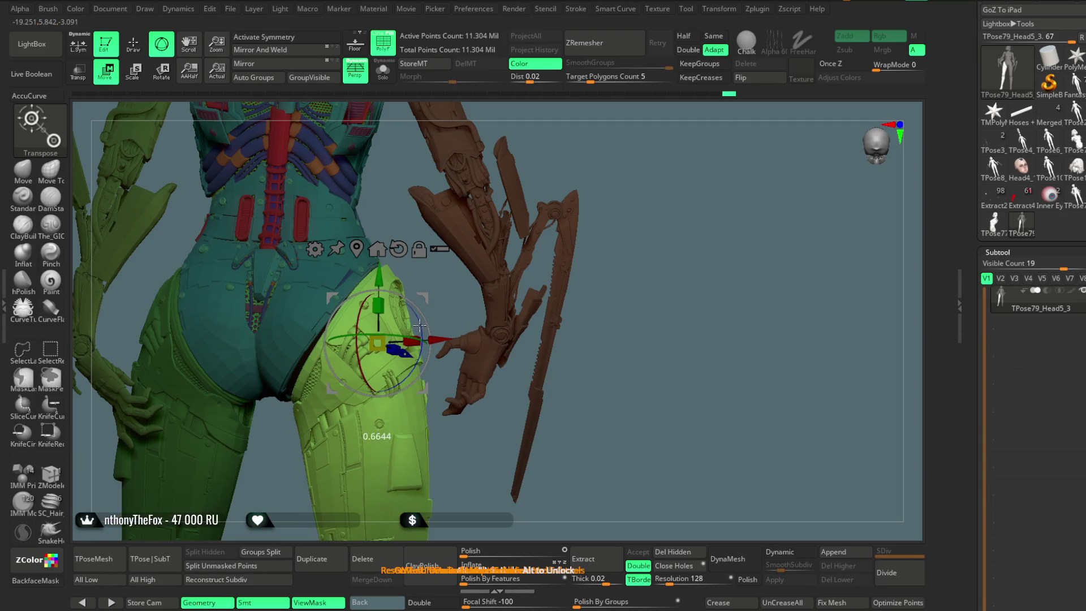
pyautogui.moveTo(615, 181); pyautogui.dragTo(455, 215)
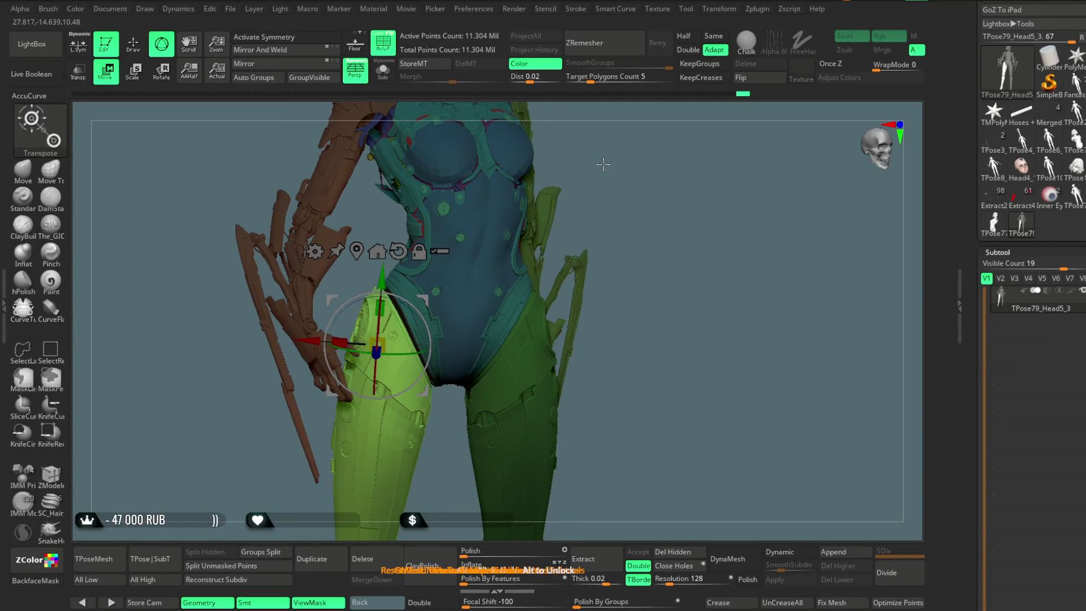
pyautogui.moveTo(603, 166); pyautogui.dragTo(588, 170)
pyautogui.moveTo(567, 209)
pyautogui.mouseDown()
pyautogui.moveTo(618, 150)
pyautogui.moveTo(588, 162)
pyautogui.moveTo(589, 150)
pyautogui.moveTo(586, 196)
pyautogui.moveTo(568, 190)
pyautogui.moveTo(584, 223)
pyautogui.moveTo(582, 141)
pyautogui.moveTo(582, 249)
pyautogui.moveTo(226, 145)
pyautogui.mouseUp()
pyautogui.press('q')
pyautogui.press('b')
pyautogui.press('m')
pyautogui.press('t')
pyautogui.moveTo(570, 200)
pyautogui.mouseDown()
pyautogui.moveTo(565, 212)
pyautogui.moveTo(584, 222)
pyautogui.moveTo(609, 222)
pyautogui.mouseUp()
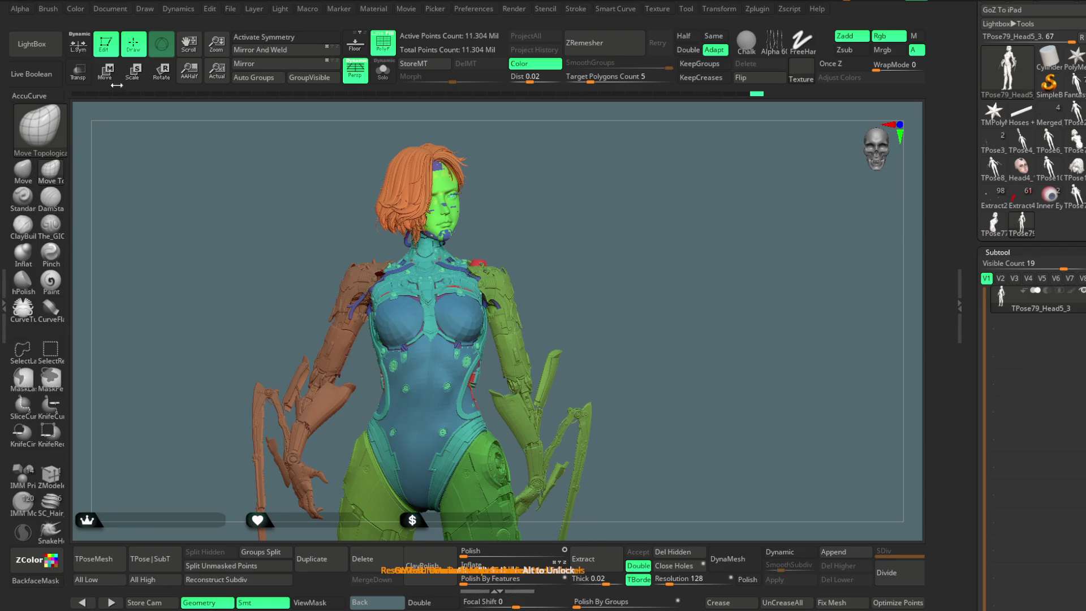
# Place the Transpose gizmo on the orange shoulder and rotate the arm downward
pyautogui.press('w')
pyautogui.click(347, 292)
pyautogui.moveTo(566, 181)
pyautogui.mouseDown()
pyautogui.moveTo(588, 189)
pyautogui.moveTo(548, 198)
pyautogui.moveTo(430, 276)
pyautogui.mouseUp()
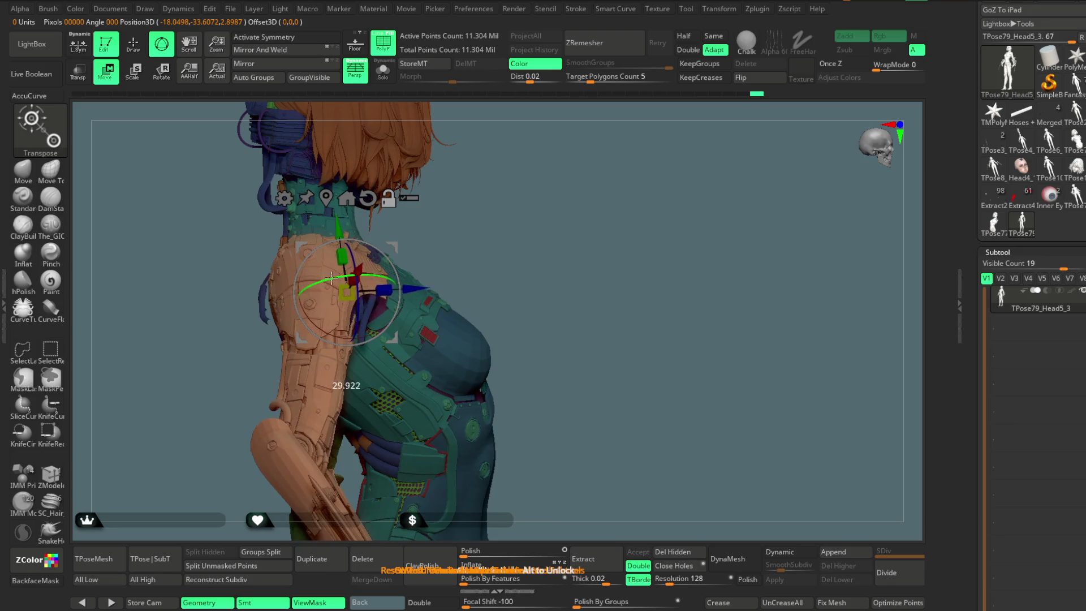
pyautogui.moveTo(565, 237)
pyautogui.mouseDown()
pyautogui.moveTo(553, 204)
pyautogui.moveTo(496, 218)
pyautogui.moveTo(431, 257)
pyautogui.moveTo(380, 232)
pyautogui.mouseUp()
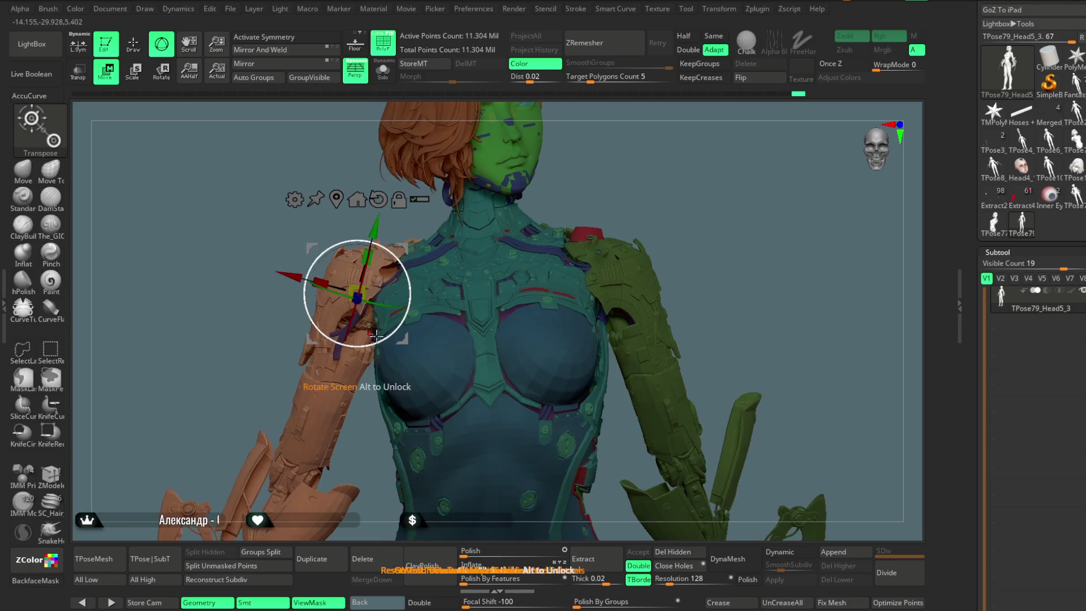
pyautogui.moveTo(393, 329); pyautogui.dragTo(395, 331)
# Rotate the orange arm slightly further after checking it from several angles, then hide the mask shading
pyautogui.moveTo(633, 149)
pyautogui.mouseDown()
pyautogui.moveTo(579, 146)
pyautogui.moveTo(584, 201)
pyautogui.moveTo(321, 315)
pyautogui.mouseUp()
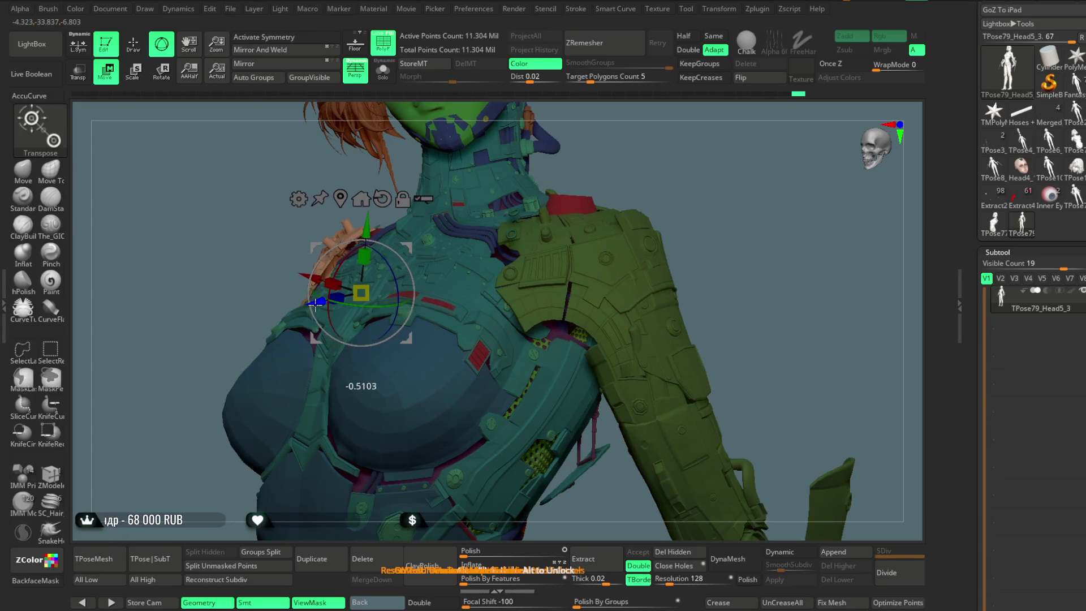
pyautogui.moveTo(233, 285)
pyautogui.mouseDown()
pyautogui.moveTo(592, 168)
pyautogui.moveTo(592, 266)
pyautogui.mouseUp()
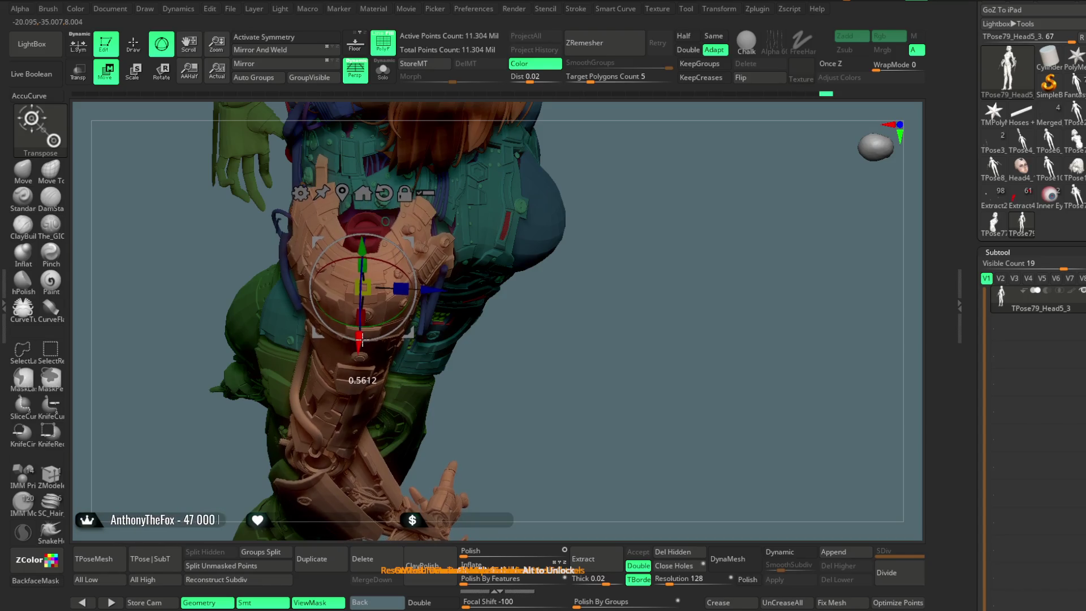
pyautogui.moveTo(458, 320)
pyautogui.mouseDown()
pyautogui.moveTo(534, 294)
pyautogui.moveTo(605, 165)
pyautogui.moveTo(582, 138)
pyautogui.moveTo(633, 141)
pyautogui.moveTo(511, 207)
pyautogui.mouseUp()
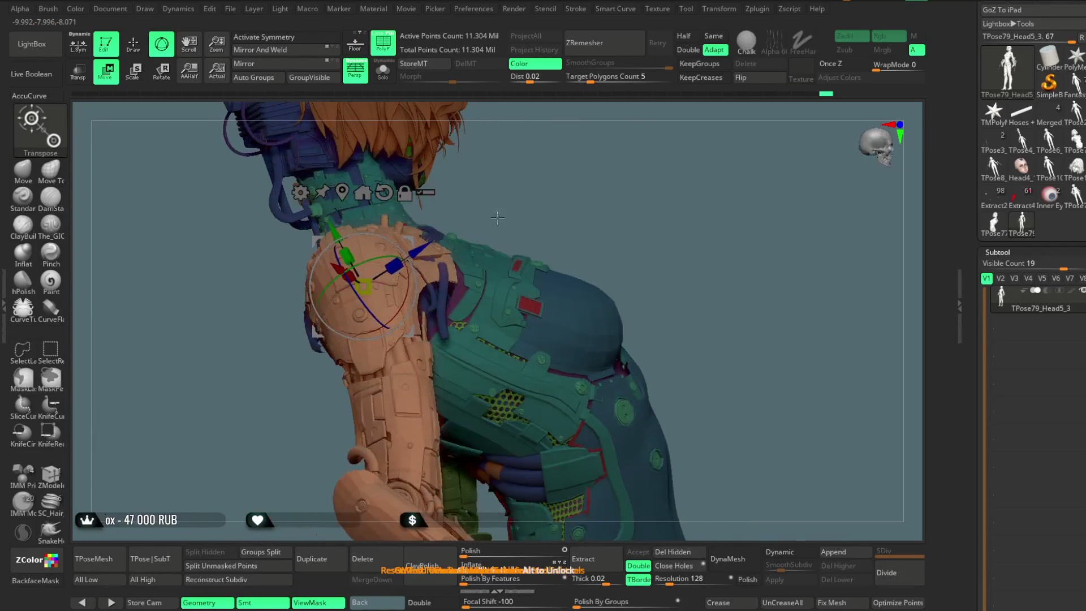
pyautogui.moveTo(424, 247)
pyautogui.mouseDown()
pyautogui.moveTo(582, 139)
pyautogui.moveTo(306, 286)
pyautogui.mouseUp()
pyautogui.moveTo(417, 231)
pyautogui.mouseDown()
pyautogui.moveTo(419, 163)
pyautogui.moveTo(565, 125)
pyautogui.moveTo(497, 164)
pyautogui.mouseUp()
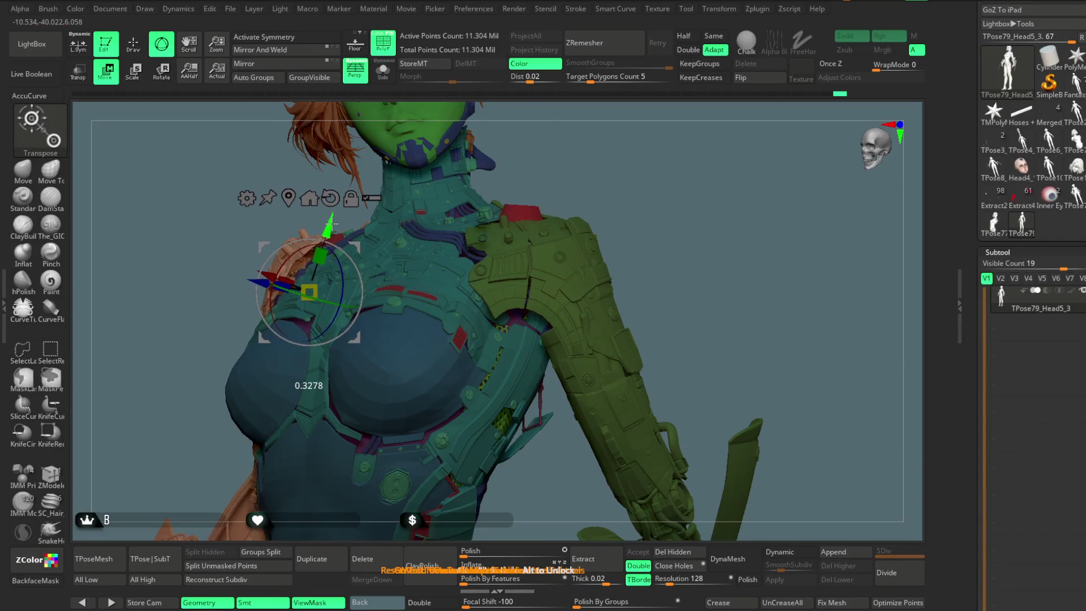
pyautogui.moveTo(333, 221)
pyautogui.mouseDown()
pyautogui.moveTo(395, 186)
pyautogui.moveTo(582, 146)
pyautogui.moveTo(599, 157)
pyautogui.moveTo(517, 170)
pyautogui.mouseUp()
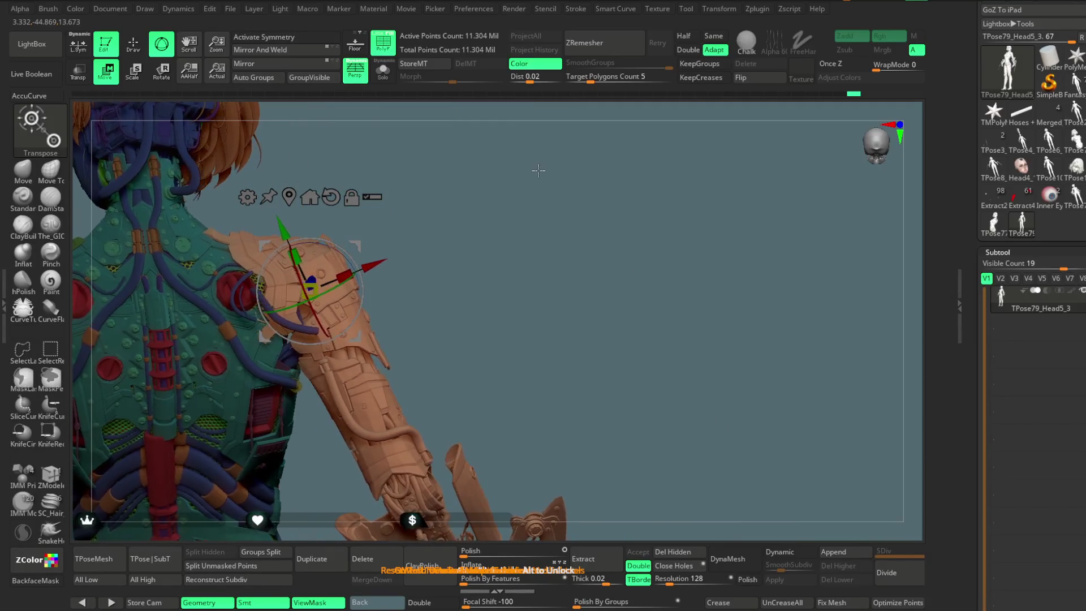
pyautogui.moveTo(332, 254); pyautogui.dragTo(317, 294)
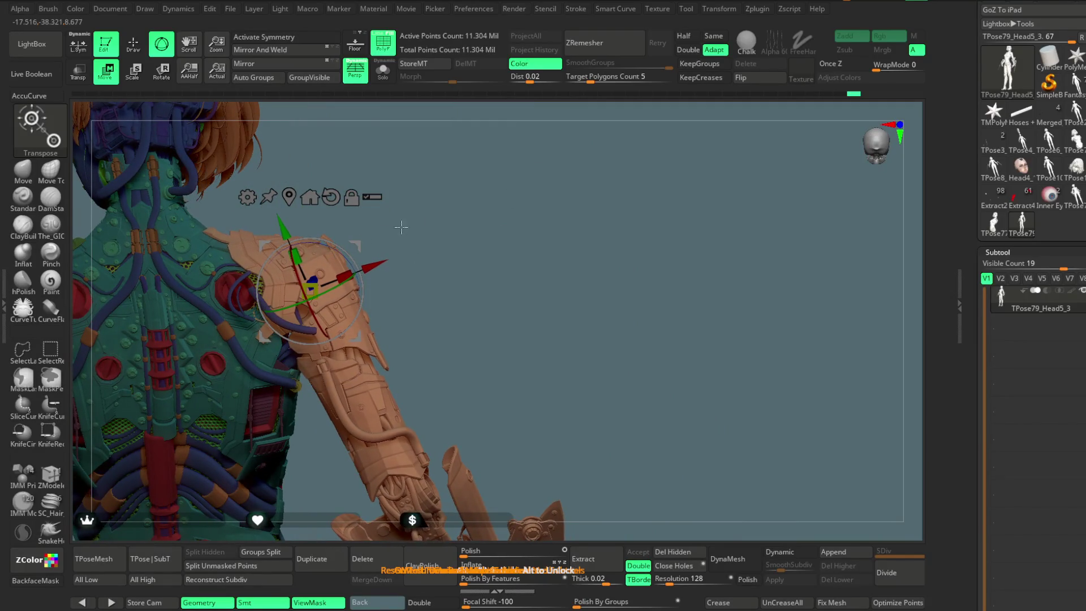
pyautogui.moveTo(498, 209); pyautogui.dragTo(384, 217)
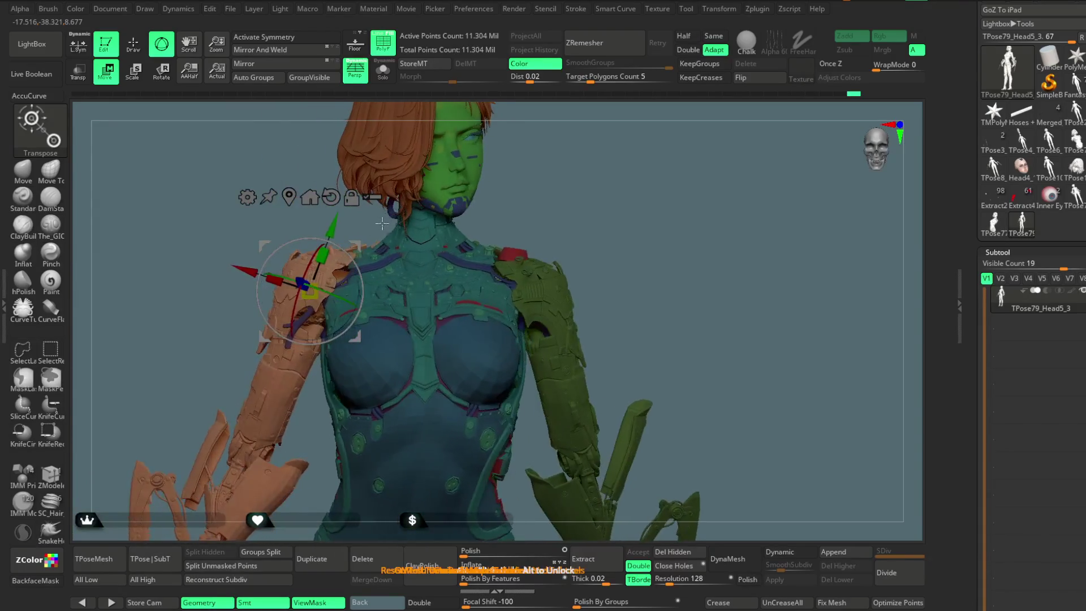
pyautogui.moveTo(650, 187); pyautogui.dragTo(514, 164)
pyautogui.moveTo(512, 202)
pyautogui.mouseDown()
pyautogui.moveTo(501, 170)
pyautogui.moveTo(523, 178)
pyautogui.mouseUp()
pyautogui.hotkey('ctrl', 'h')
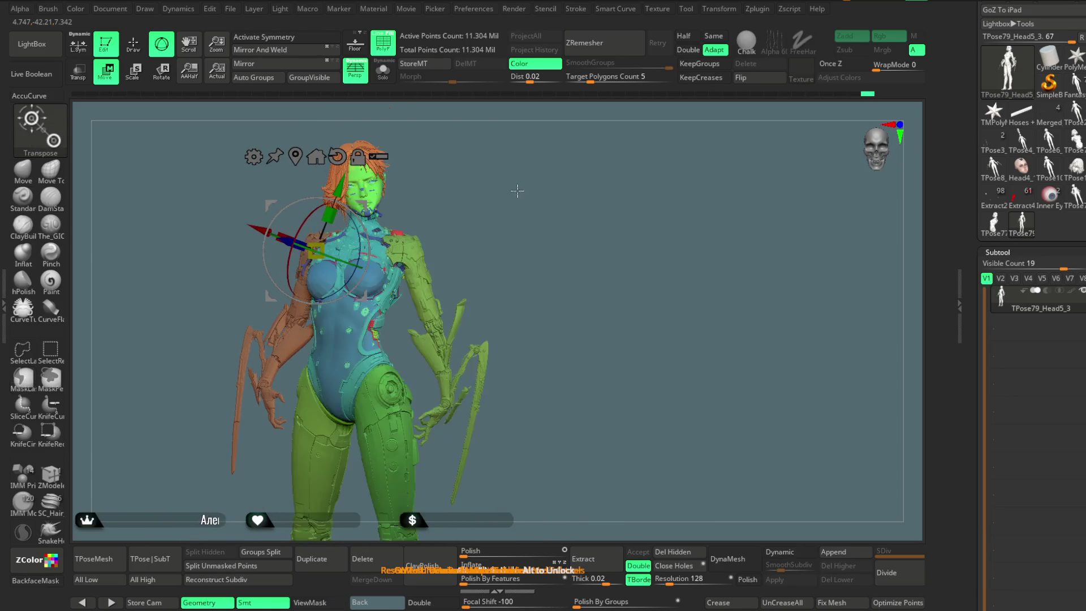
# Return to Draw mode with the Move Topological brush and turn the figure toward the camera
pyautogui.press('q')
pyautogui.press('b')
pyautogui.press('m')
pyautogui.press('t')
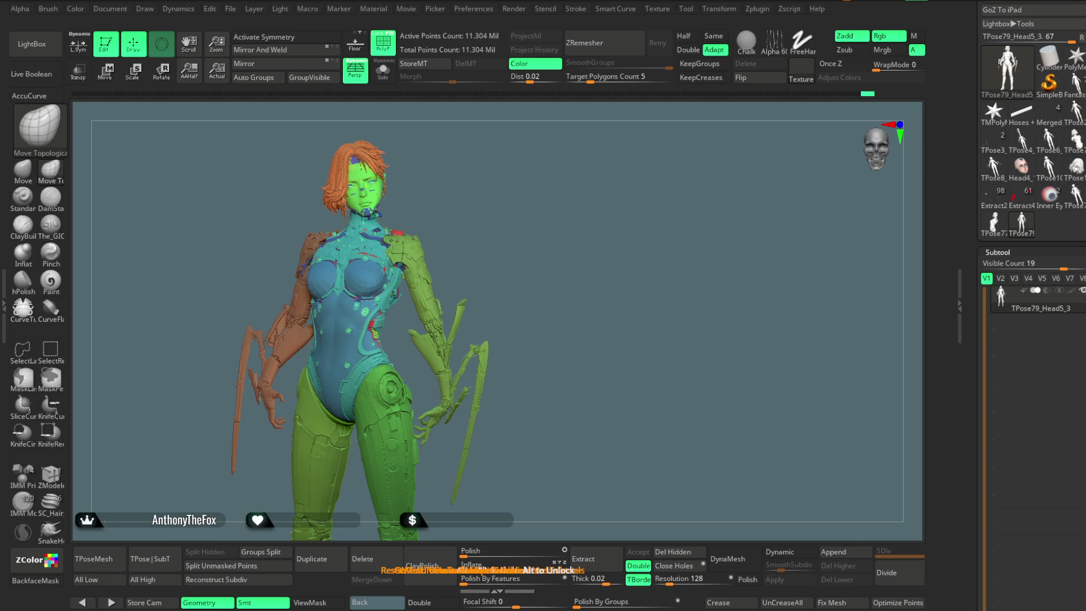
pyautogui.moveTo(563, 256)
pyautogui.mouseDown()
pyautogui.moveTo(588, 252)
pyautogui.moveTo(424, 226)
pyautogui.moveTo(329, 184)
pyautogui.mouseUp()
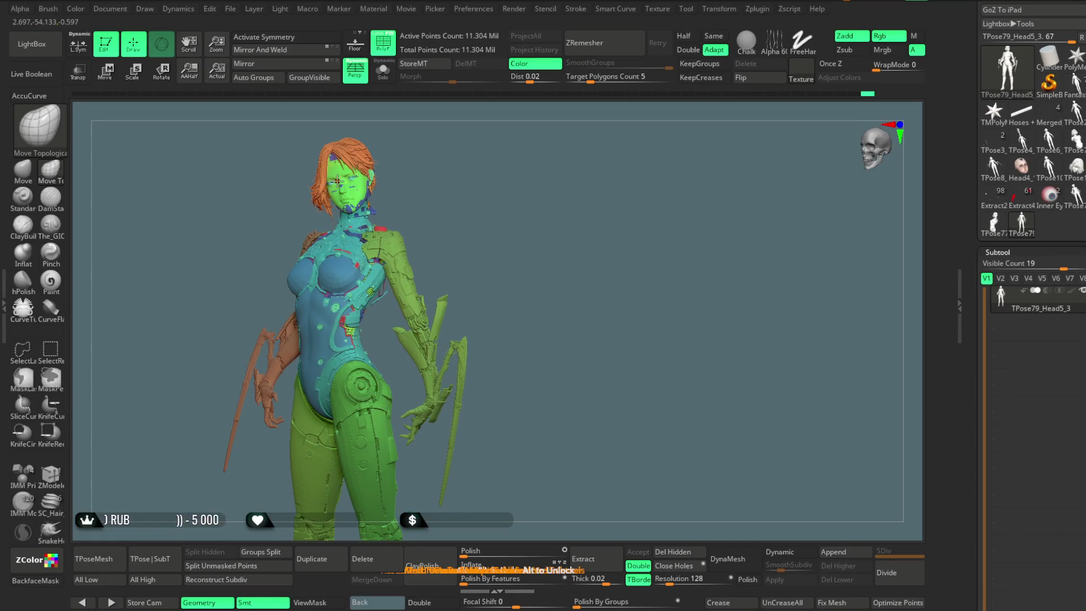